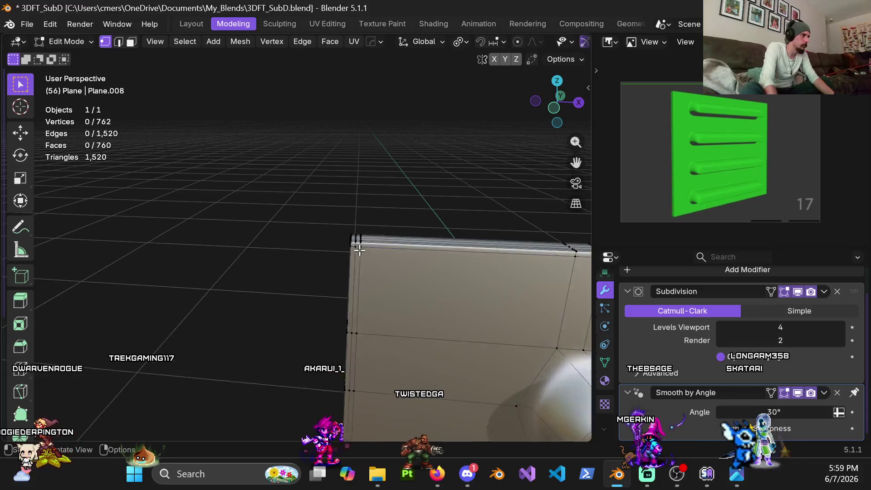
Add a centered supporting edge loop along the slab's outer border.
mouse_move(275, 213)
middle_mouse_down()
mouse_move(385, 198)
mouse_move(313, 194)
mouse_move(347, 215)
middle_mouse_up()
key("ctrl+r")
middle_click_drag(356, 177, 213, 239)
mouse_move(308, 245)
middle_mouse_down()
mouse_move(355, 233)
mouse_move(299, 222)
mouse_move(308, 210)
middle_mouse_up()
scroll(435, 212, "down", 2)
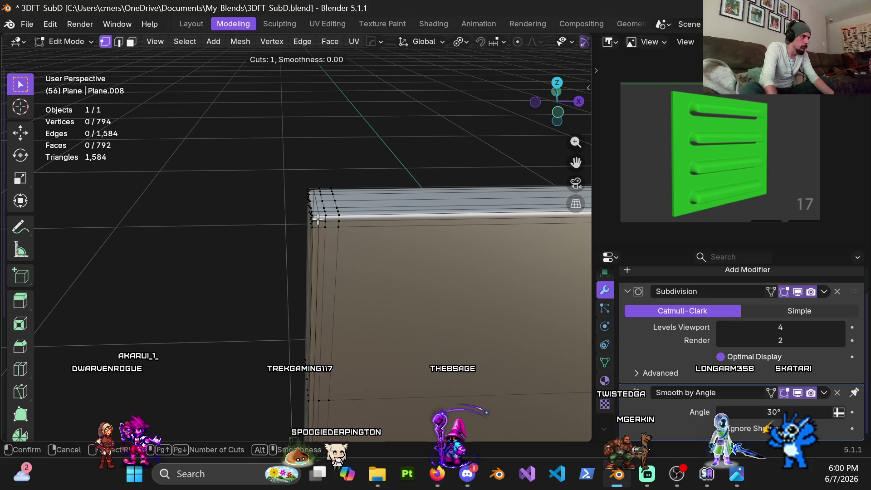
left_click(255, 200)
mouse_move(255, 200)
middle_mouse_down()
mouse_move(299, 208)
mouse_move(247, 215)
mouse_move(515, 268)
mouse_move(380, 252)
mouse_move(435, 247)
mouse_move(243, 211)
mouse_move(301, 219)
mouse_move(325, 185)
mouse_move(279, 211)
mouse_move(88, 196)
mouse_move(297, 188)
middle_mouse_up()
key("ctrl+r")
left_click(279, 212)
right_click(279, 212)
Return to Object Mode and view the whole smoothed ridged panel deselected.
key("ctrl+Tab")
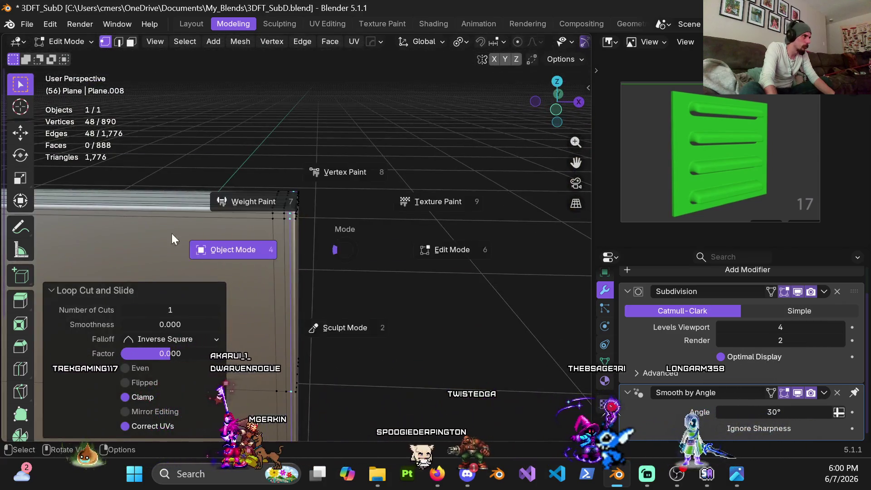
left_click(213, 237)
scroll(276, 253, "down", 5)
mouse_move(437, 197)
middle_mouse_down("shift")
mouse_move(347, 187)
mouse_move(247, 229)
mouse_move(330, 182)
mouse_move(362, 178)
middle_mouse_up("shift")
left_click(247, 230)
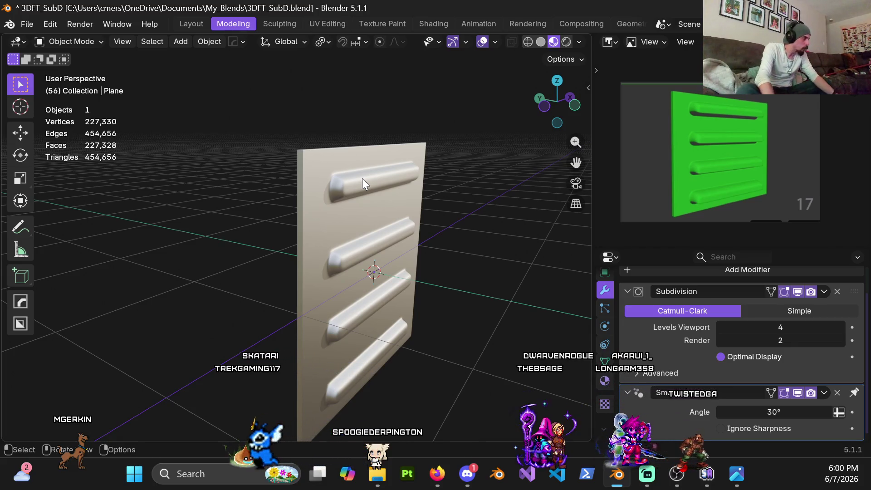
In Edit Mode, add two loops near the ridge ends, one slid to factor 0.9, one centered.
scroll(362, 178, "up", 3)
key("Tab")
scroll(253, 214, "up", 5)
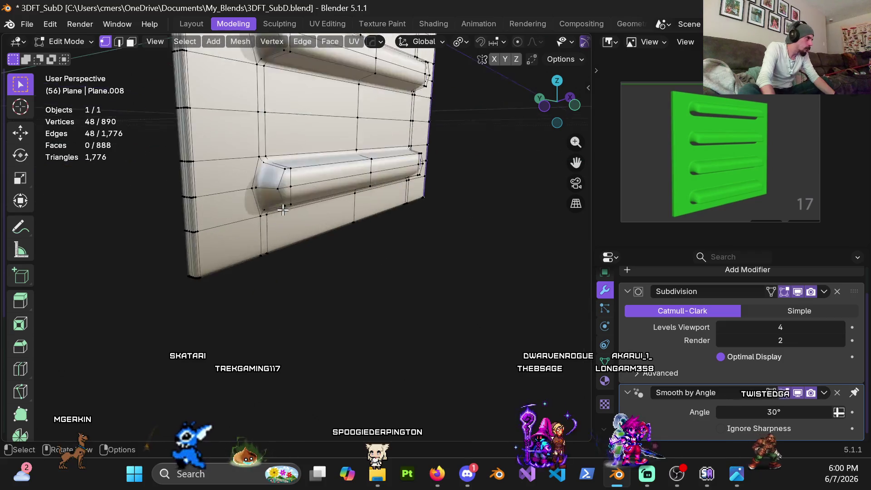
mouse_move(253, 211)
middle_mouse_down()
mouse_move(253, 202)
mouse_move(349, 227)
middle_mouse_up()
key("ctrl+r")
left_click(351, 232)
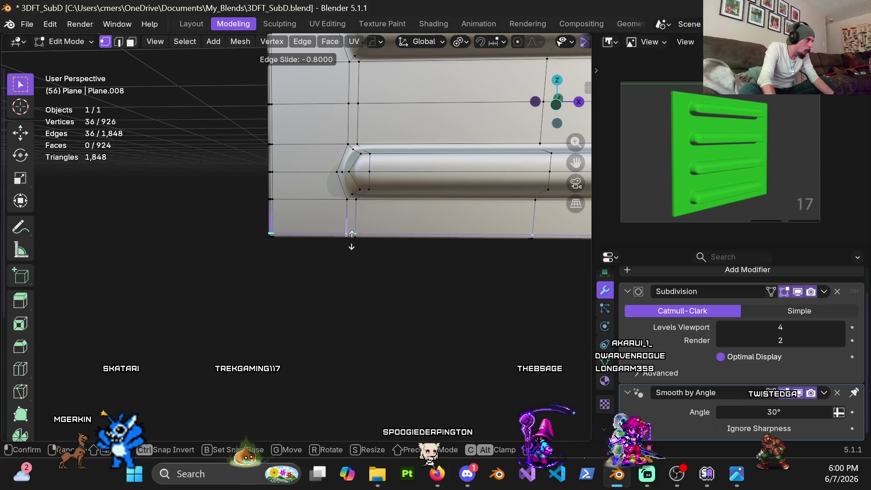
left_click(351, 234)
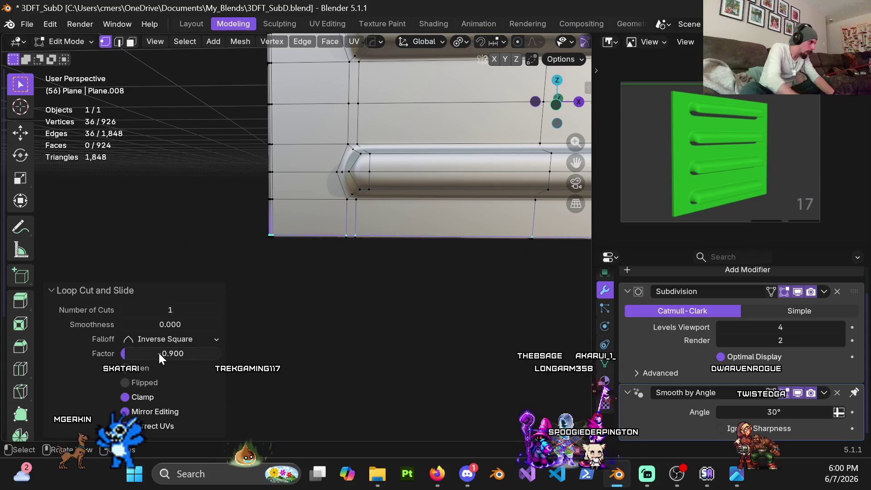
mouse_move(305, 173)
middle_mouse_down()
mouse_move(278, 229)
mouse_move(336, 209)
mouse_move(292, 198)
mouse_move(366, 220)
mouse_move(334, 165)
mouse_move(327, 179)
mouse_move(327, 120)
mouse_move(334, 228)
mouse_move(366, 264)
mouse_move(323, 249)
mouse_move(323, 130)
mouse_move(437, 233)
mouse_move(402, 208)
mouse_move(352, 259)
mouse_move(390, 269)
middle_mouse_up()
key("ctrl+r")
left_click(366, 220)
right_click(367, 220)
Return to Object Mode and view the ridged front with the slab deselected.
key("ctrl+Tab")
left_click(254, 269)
mouse_move(254, 269)
middle_mouse_down()
mouse_move(331, 254)
mouse_move(366, 275)
mouse_move(358, 270)
middle_mouse_up()
left_click(358, 270)
scroll(328, 255, "down", 3)
middle_click_drag(312, 244, 296, 245)
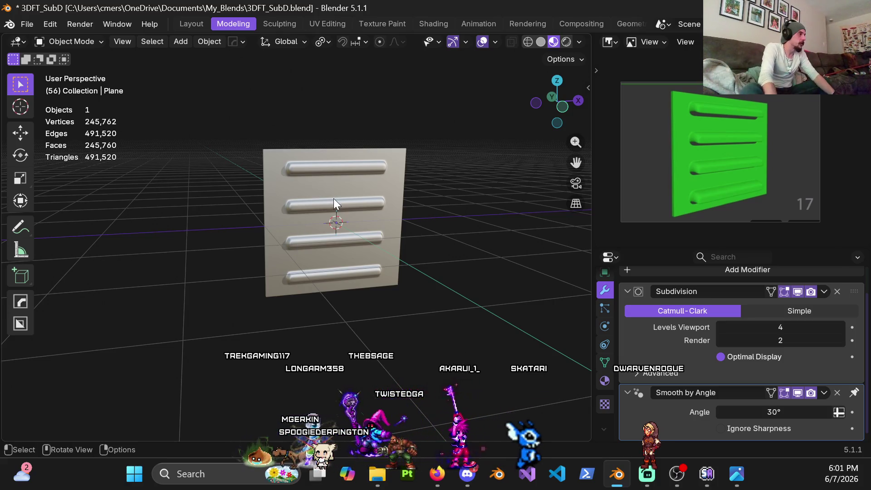
Enter Edit Mode on the slab and switch to face selection.
scroll(342, 178, "up", 4)
scroll(342, 178, "down", 2)
key("ctrl+Tab")
left_click(363, 200)
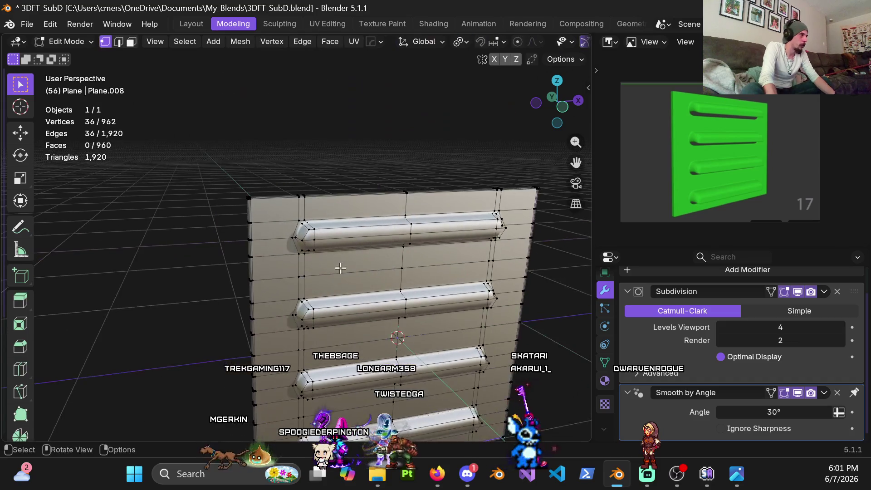
middle_click_drag(363, 201, 370, 257)
key("3")
Select the top and end faces of the first two ridges.
scroll(334, 240, "up", 3)
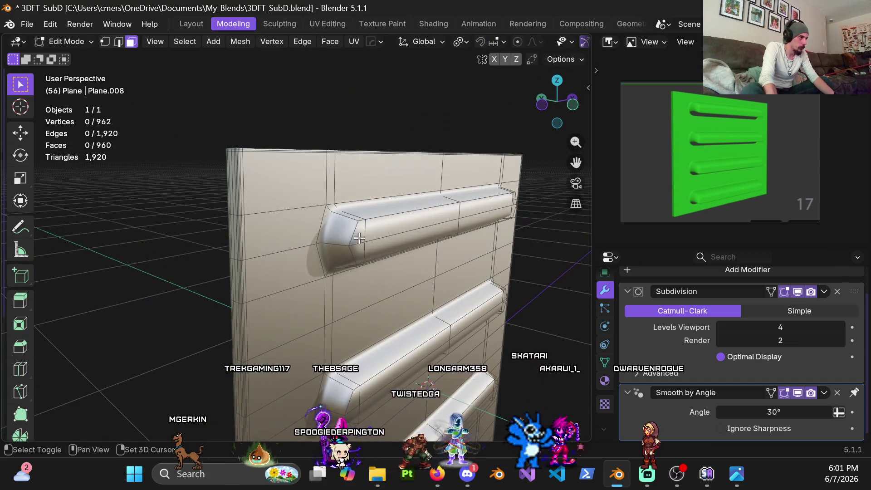
left_click(475, 213, "shift")
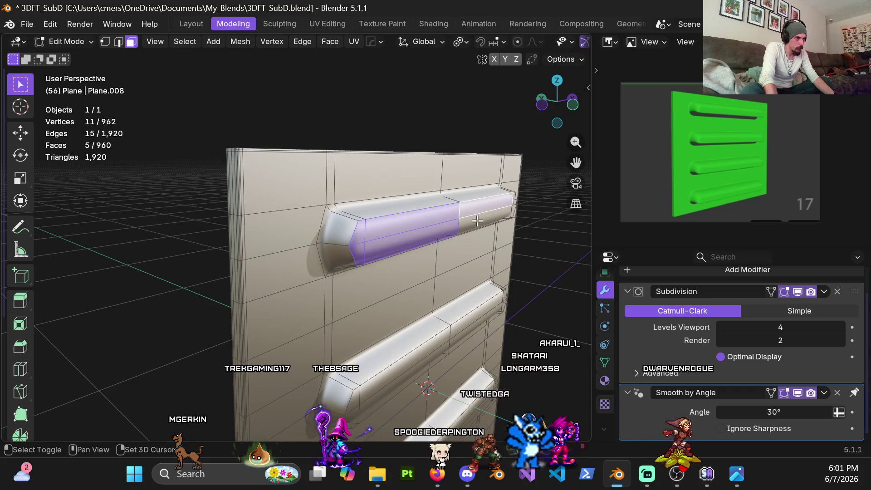
scroll(261, 174, "up", 5)
left_click(261, 174, "shift")
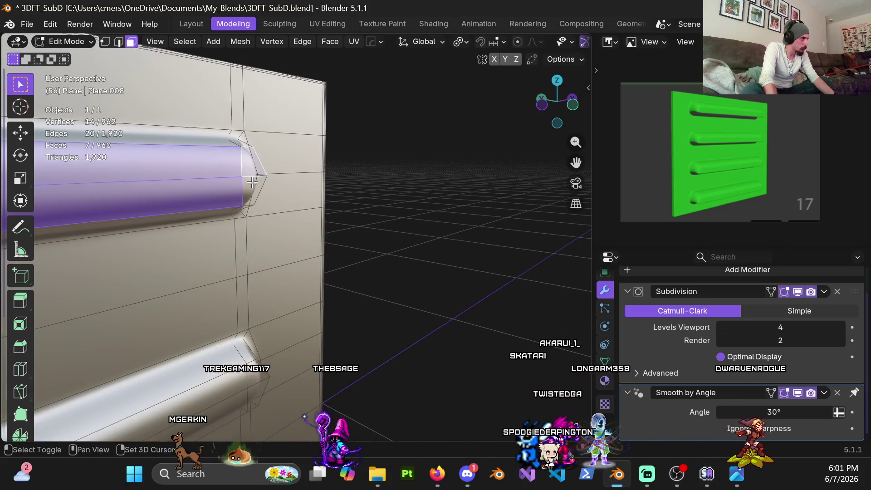
middle_click_drag(223, 282, 352, 278)
left_click(348, 238, "shift")
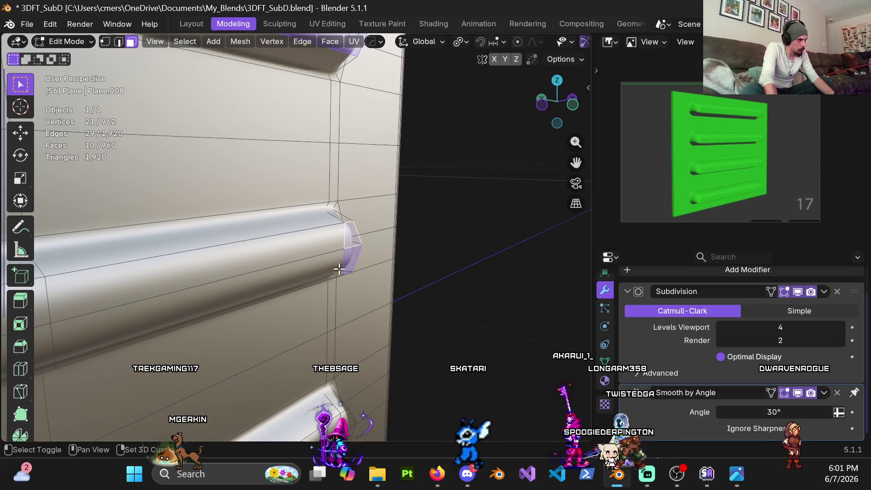
left_click(327, 246, "shift")
scroll(322, 232, "down", 5)
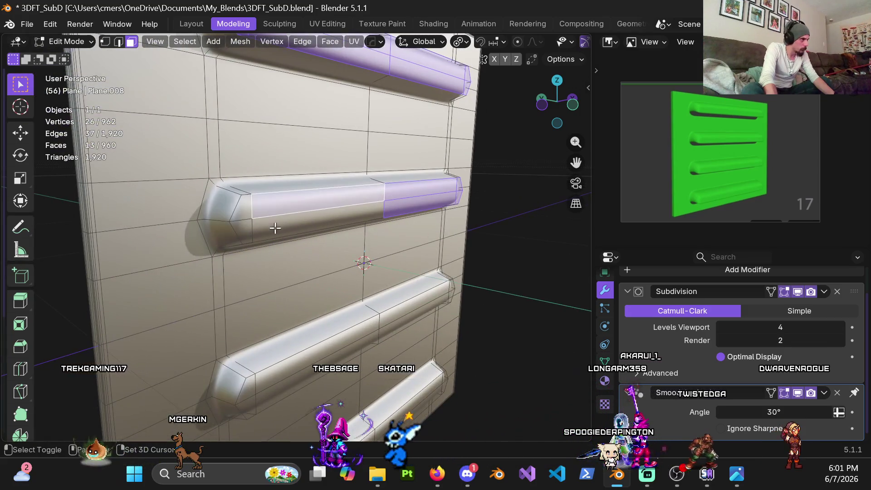
left_click(274, 227, "shift")
left_click(240, 220, "shift")
Add the top faces and end caps of the lower ridges to the selection.
middle_click_drag(301, 317, 308, 181, "shift")
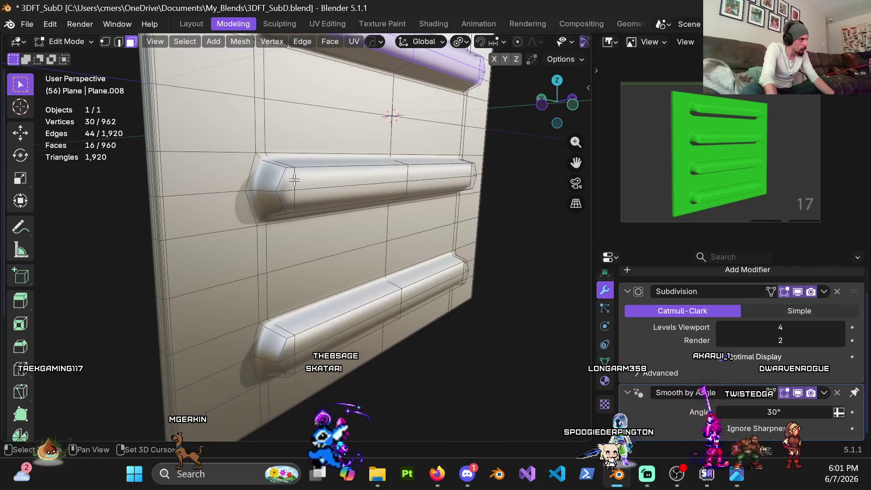
left_click(348, 321, "shift")
left_click(326, 342, "shift")
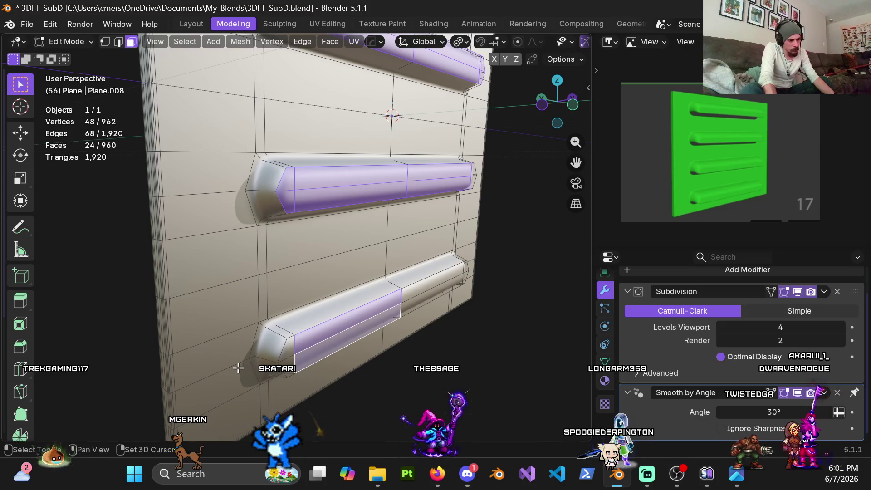
left_click(288, 358, "shift")
scroll(302, 317, "up", 2)
middle_click_drag(301, 317, 234, 305, "shift")
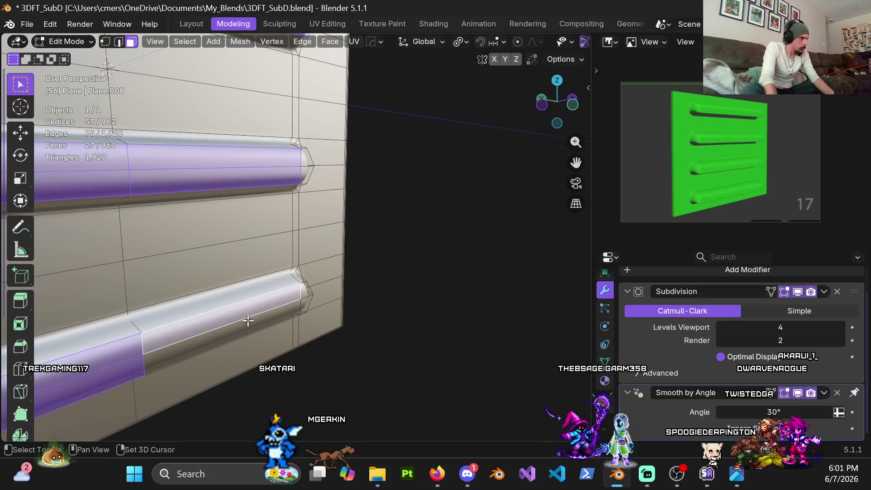
left_click(285, 310, "shift")
left_click(306, 294, "shift")
left_click(308, 300, "shift")
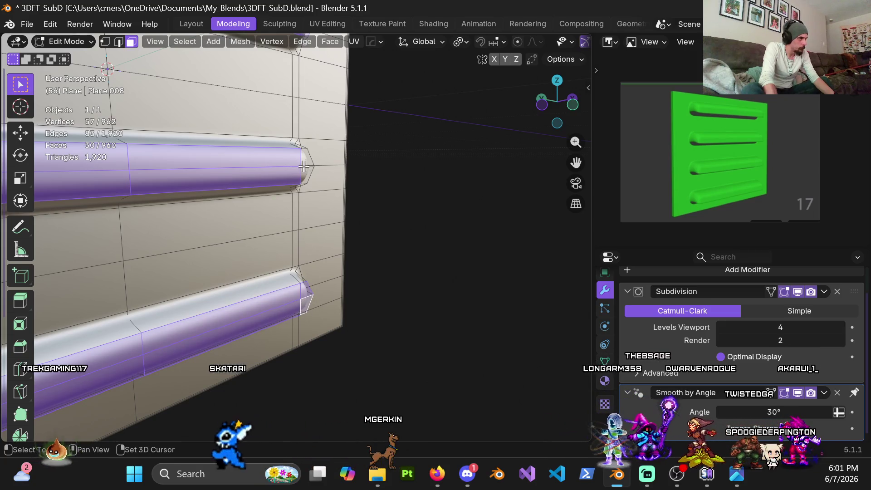
scroll(176, 290, "down", 5)
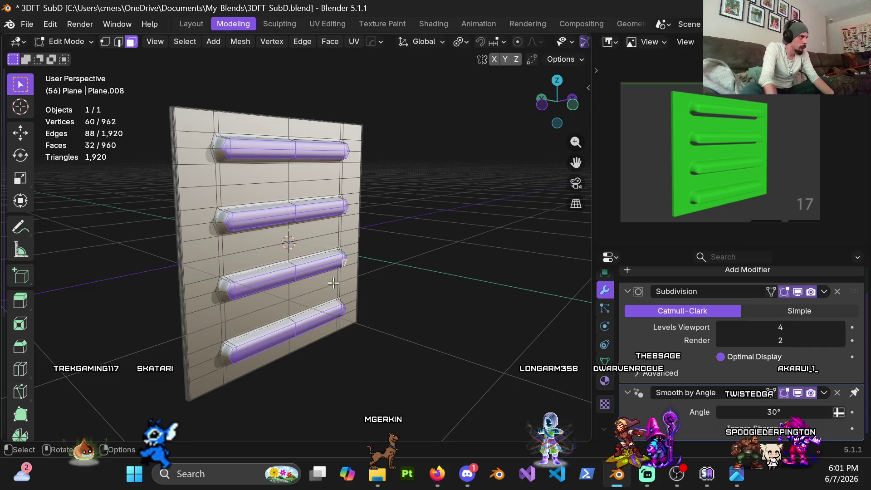
In top view, move the selected ridge faces -0.02 m along Y.
key("KP_7")
scroll(317, 281, "up", 6)
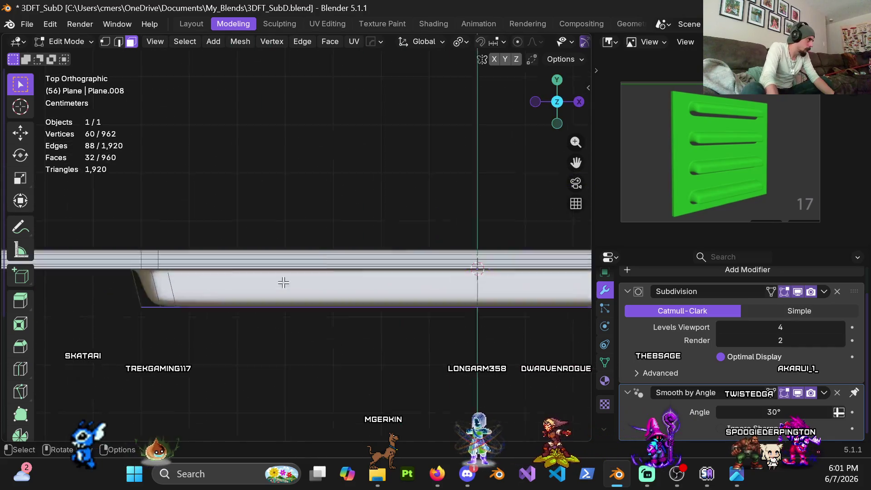
scroll(253, 274, "up", 3)
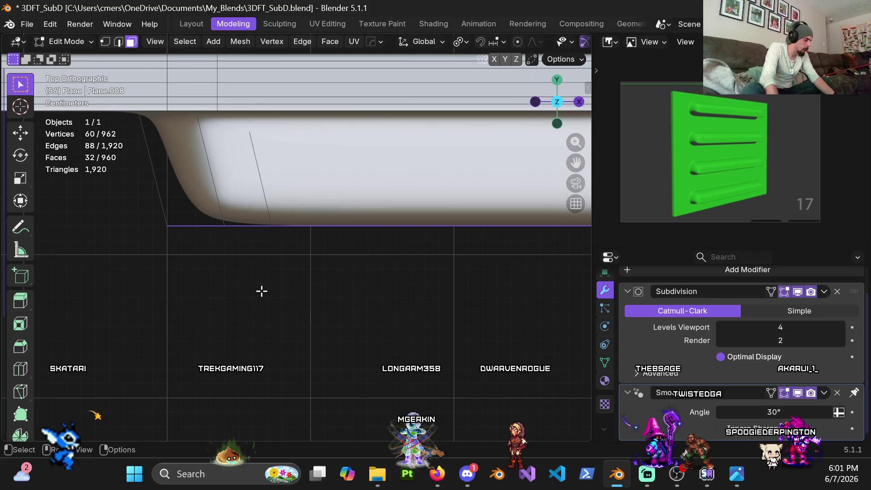
key("g")
key("y")
left_click(263, 316)
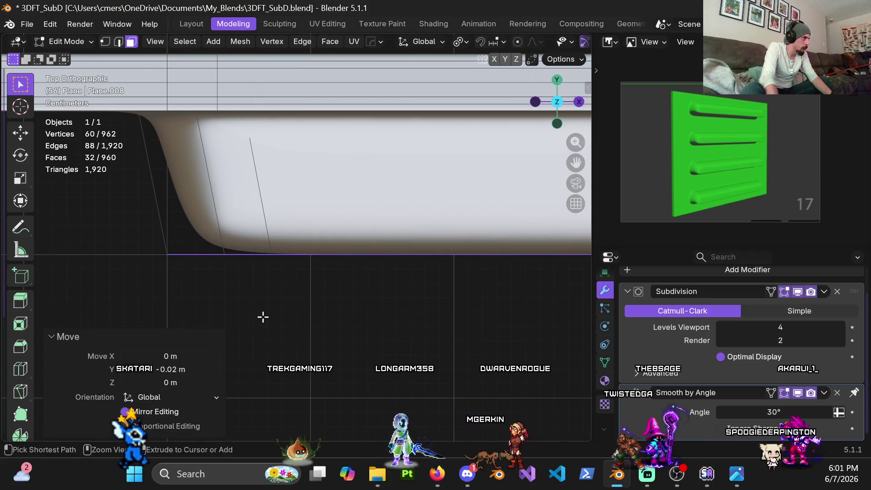
Return to Object Mode and orbit back to a perspective view.
key("Tab")
scroll(213, 293, "down", 5)
middle_click_drag(260, 281, 289, 161)
scroll(327, 144, "down", 2)
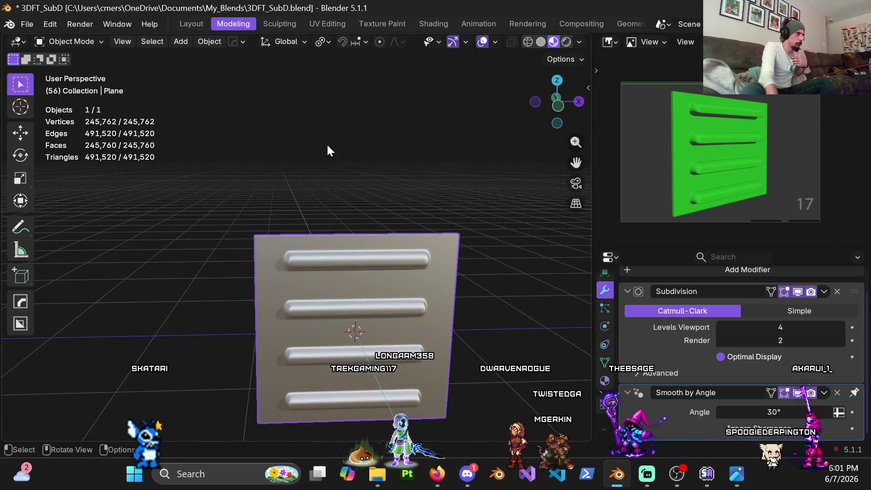
Enter Edit Mode on the slab from an oblique view.
mouse_move(346, 341)
middle_mouse_down()
mouse_move(317, 218)
mouse_move(363, 232)
mouse_move(339, 211)
mouse_move(317, 230)
mouse_move(287, 194)
mouse_move(345, 219)
mouse_move(276, 238)
mouse_move(287, 222)
mouse_move(266, 225)
mouse_move(271, 206)
mouse_move(286, 232)
mouse_move(352, 227)
mouse_move(385, 239)
mouse_move(366, 249)
mouse_move(324, 203)
mouse_move(327, 176)
mouse_move(317, 233)
middle_mouse_up()
key("ctrl+Tab")
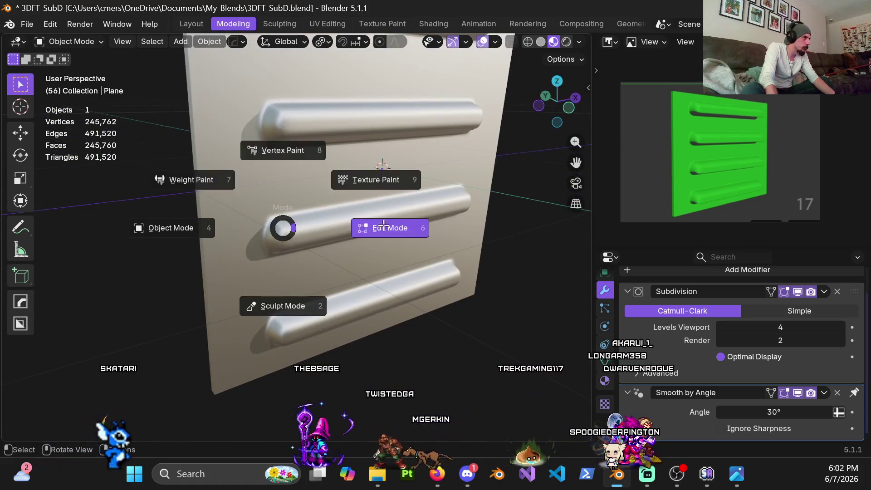
left_click(389, 225)
scroll(330, 187, "up", 5)
middle_click_drag(314, 144, 296, 187)
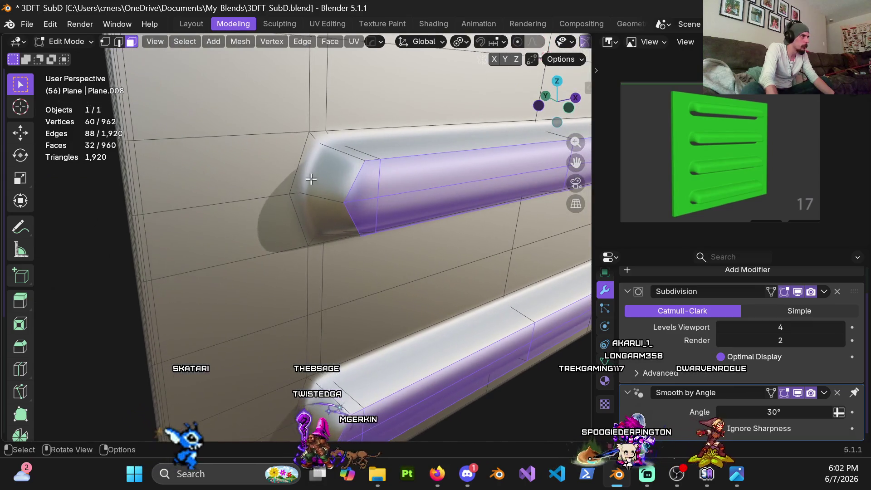
Add centered loop cuts around the first two ridge ends.
key("ctrl+r")
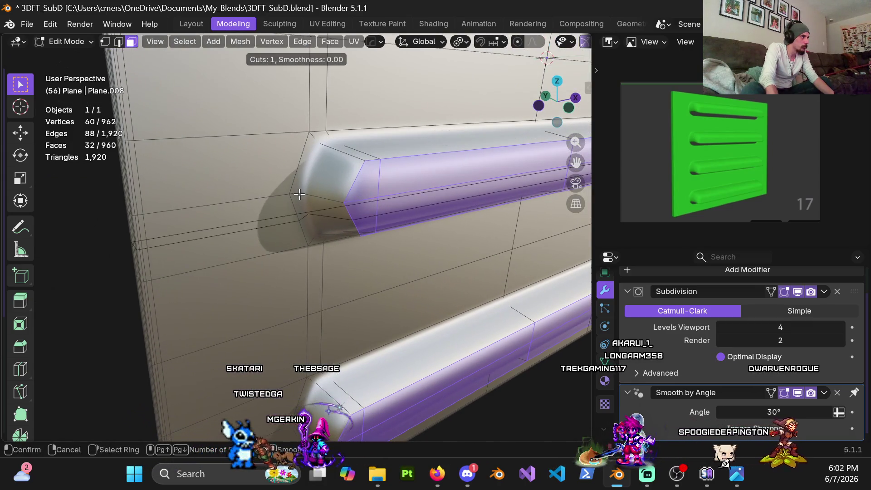
left_click(297, 193)
right_click(297, 193)
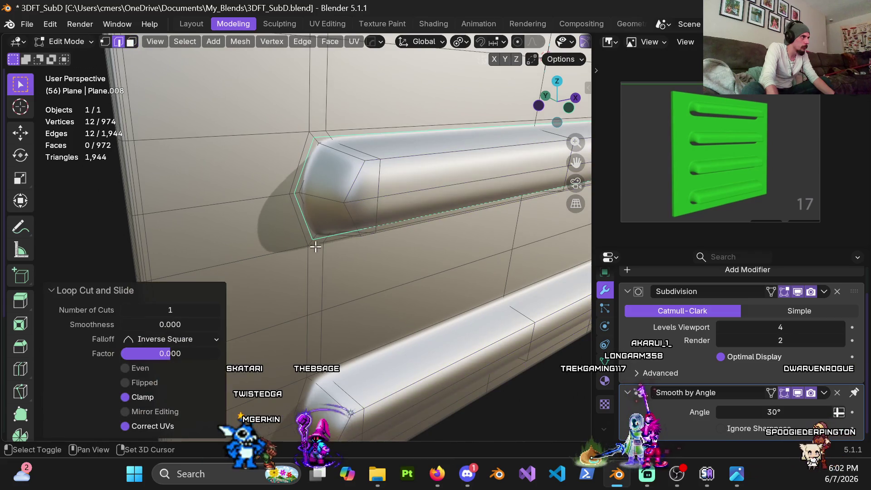
middle_click_drag(298, 194, 288, 100, "shift")
key("ctrl+r")
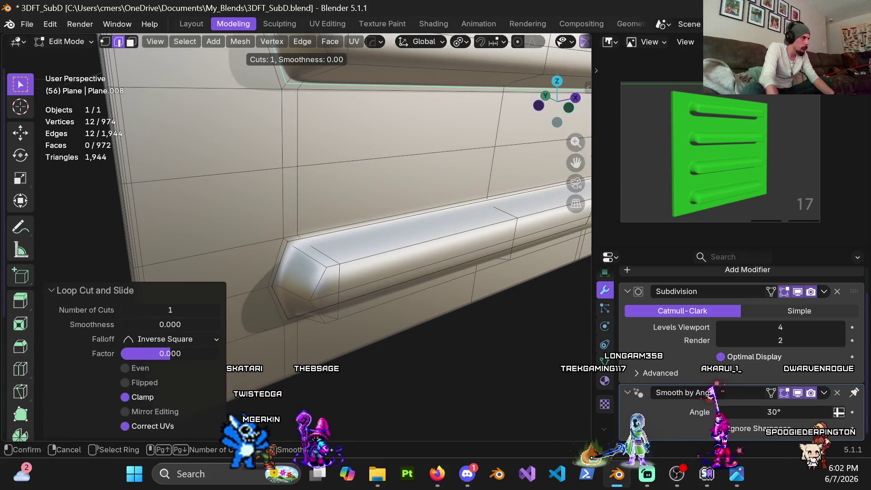
left_click(275, 285)
right_click(275, 285)
scroll(321, 317, "up", 2)
Add centered loops around the remaining two ridge ends, then return to Object Mode.
middle_click_drag(321, 316, 326, 171, "shift")
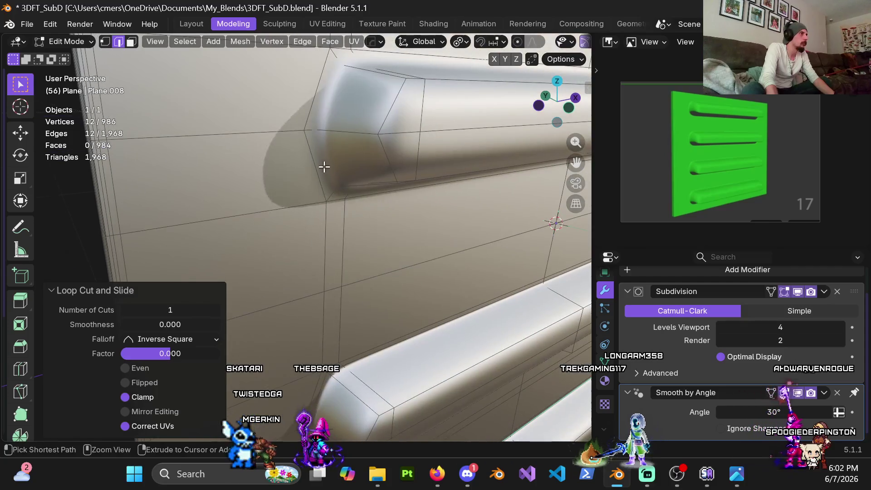
key("ctrl+r")
left_click(312, 130)
right_click(312, 130)
scroll(312, 130, "down", 3)
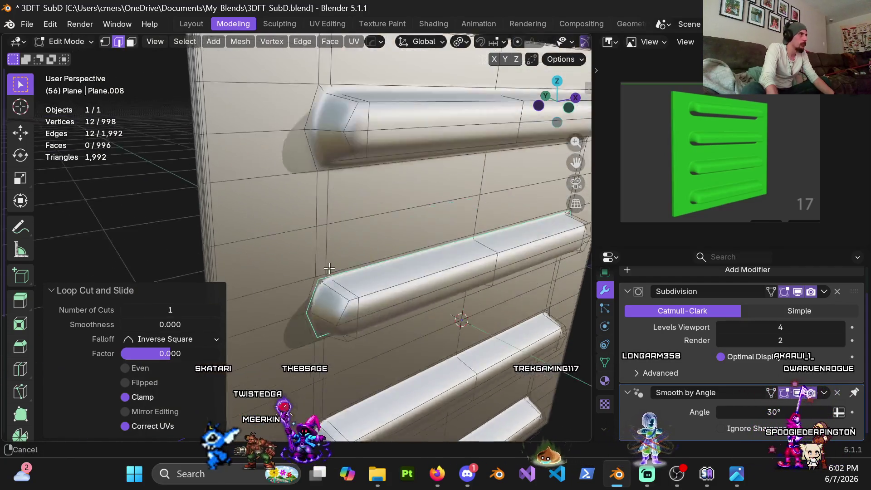
key("ctrl+r")
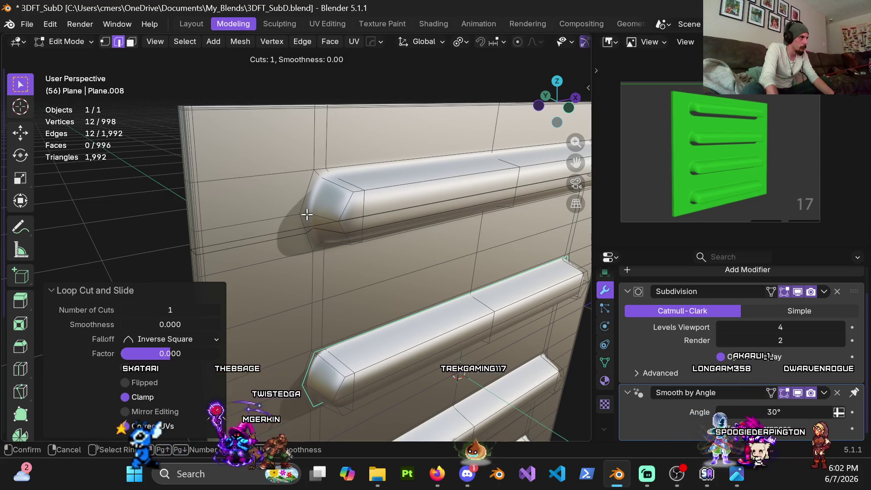
left_click(307, 214)
right_click(307, 214)
key("Tab")
scroll(289, 221, "down", 3)
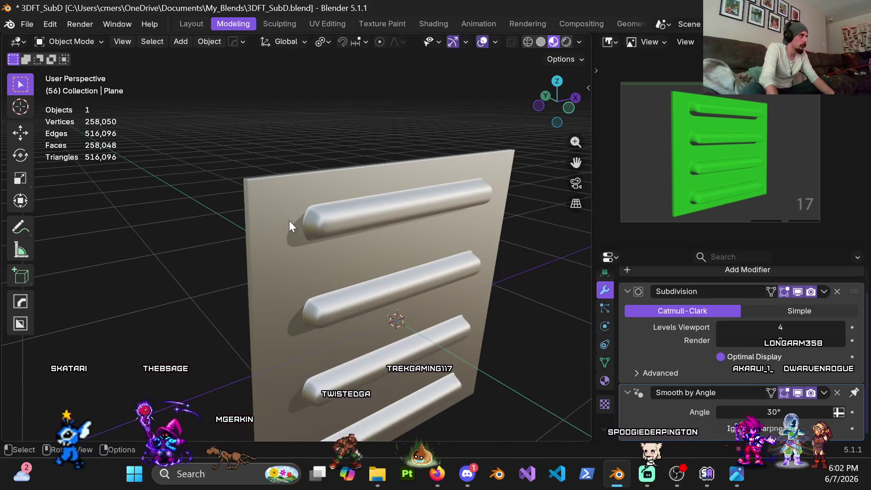
Select the ridged slab and rename it Shape.17 in Object properties.
scroll(368, 255, "up", 3)
mouse_move(305, 173)
middle_mouse_down()
mouse_move(287, 154)
mouse_move(362, 151)
mouse_move(296, 188)
mouse_move(320, 172)
mouse_move(332, 195)
mouse_move(322, 160)
mouse_move(175, 176)
mouse_move(229, 144)
mouse_move(322, 140)
mouse_move(359, 166)
mouse_move(339, 195)
mouse_move(300, 69)
mouse_move(365, 269)
mouse_move(357, 214)
mouse_move(339, 199)
mouse_move(354, 268)
mouse_move(332, 233)
mouse_move(335, 244)
middle_mouse_up()
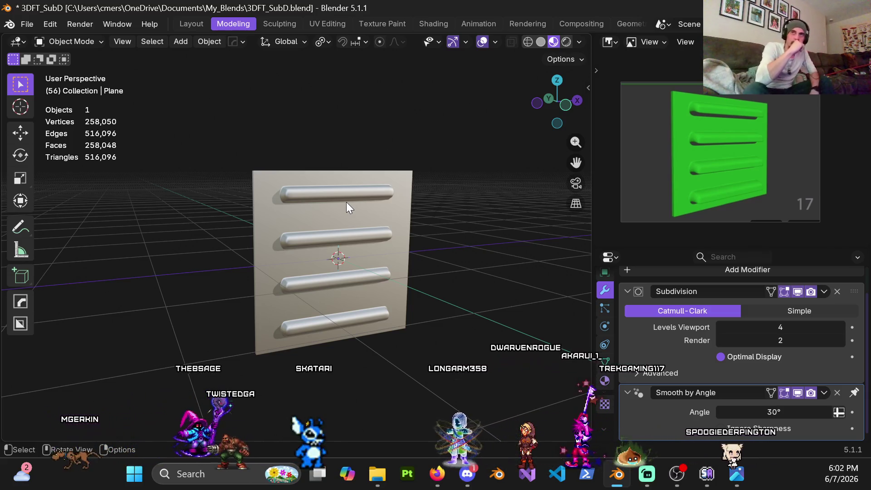
left_click(347, 202)
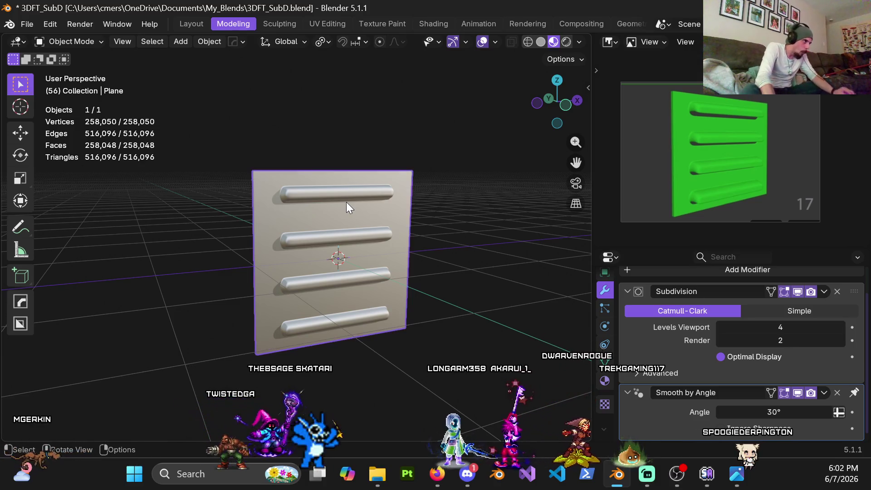
left_click(606, 276)
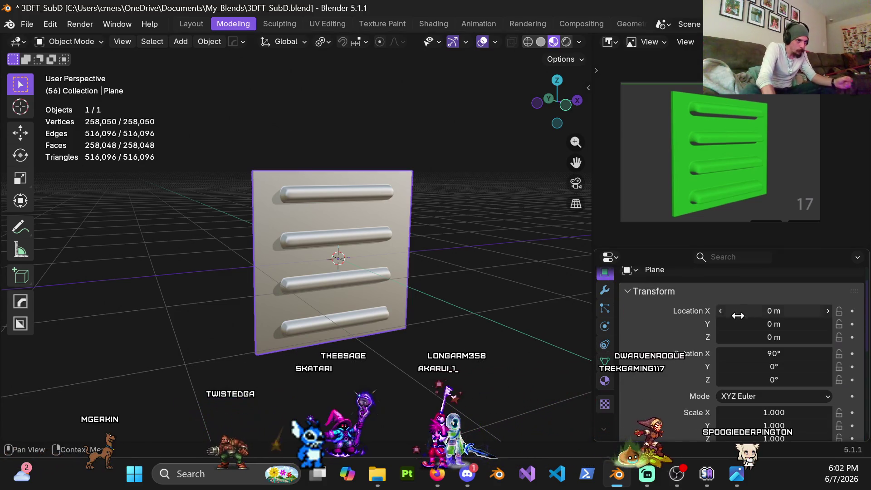
left_click(679, 301)
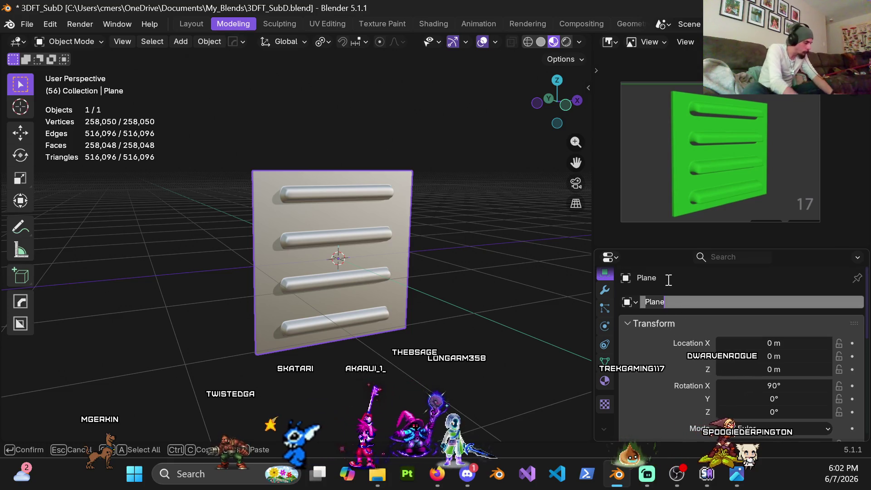
type("Shape.18")
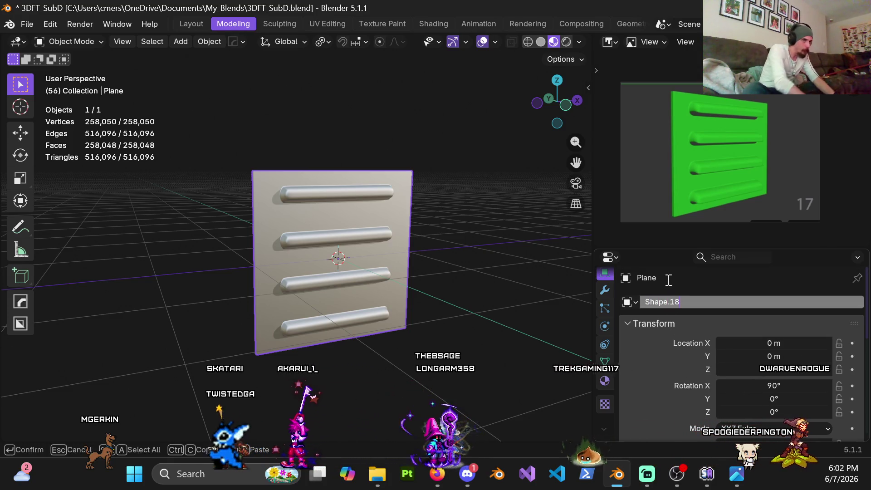
type("7")
key("Return")
right_click(666, 278)
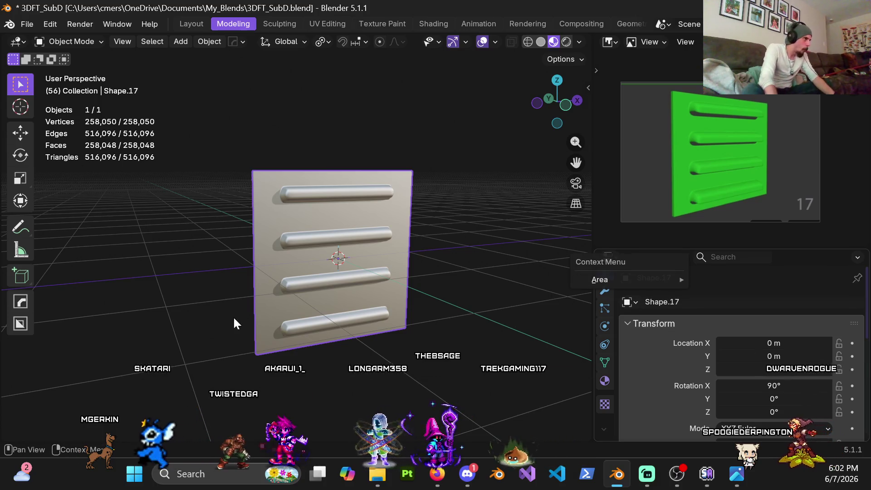
key("ctrl+z")
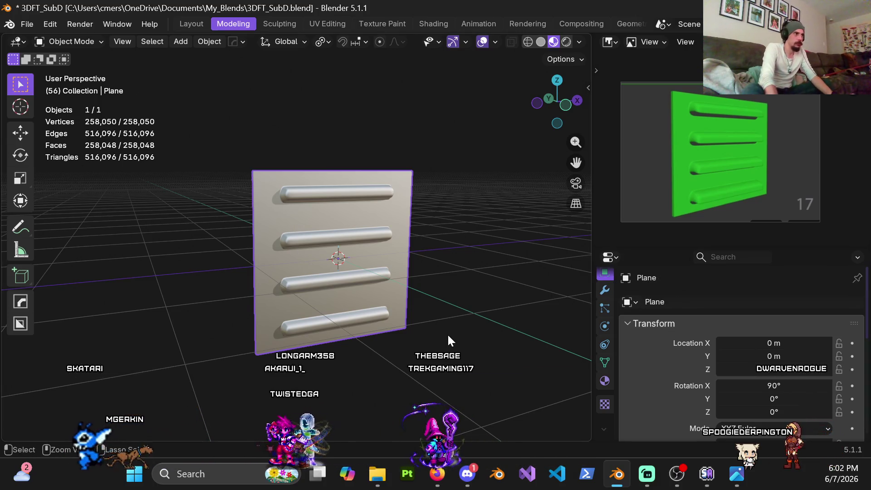
left_click(680, 298)
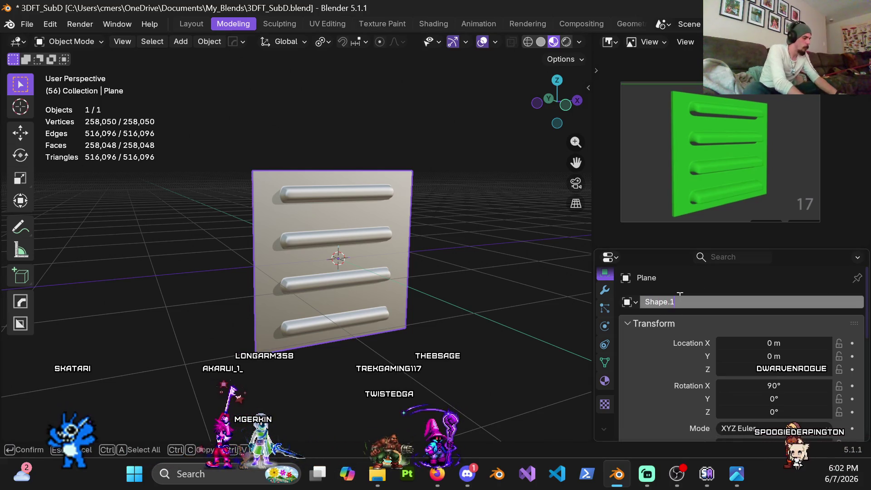
type("7")
key("Return")
Deselect the slab and view it in front orthographic view.
left_click(459, 236)
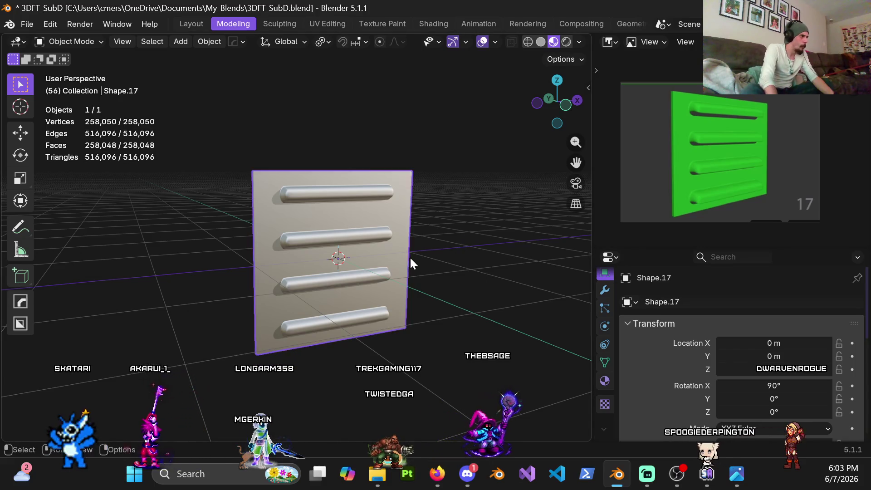
key("KP_1")
scroll(364, 269, "up", 4)
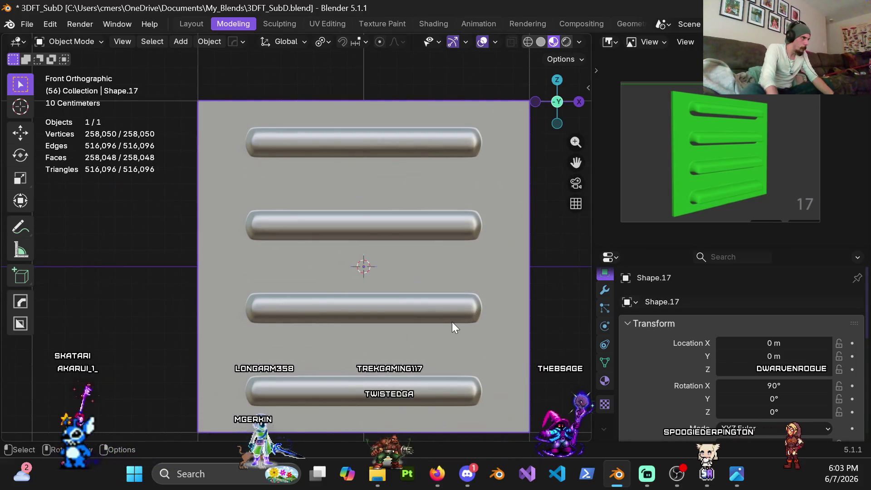
Raise Shape.17 1 m along Z.
key("g")
key("z")
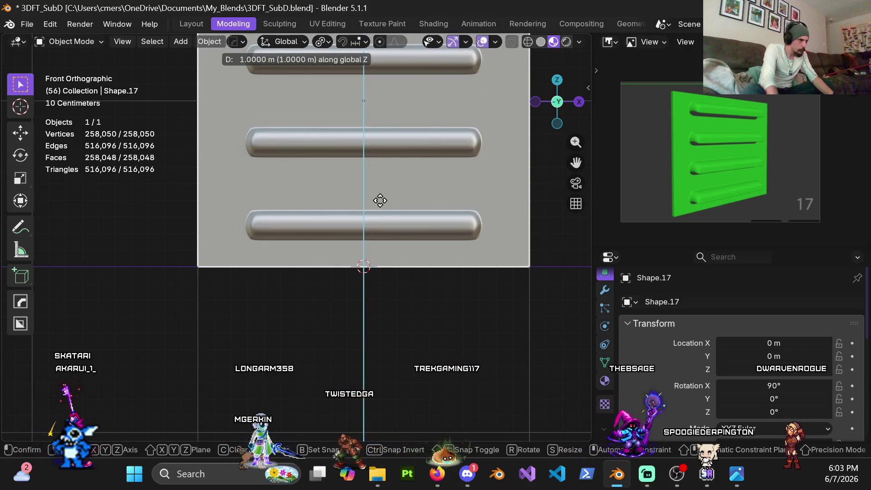
left_click(380, 200)
scroll(334, 262, "down", 8)
middle_click_drag(330, 248, 307, 266)
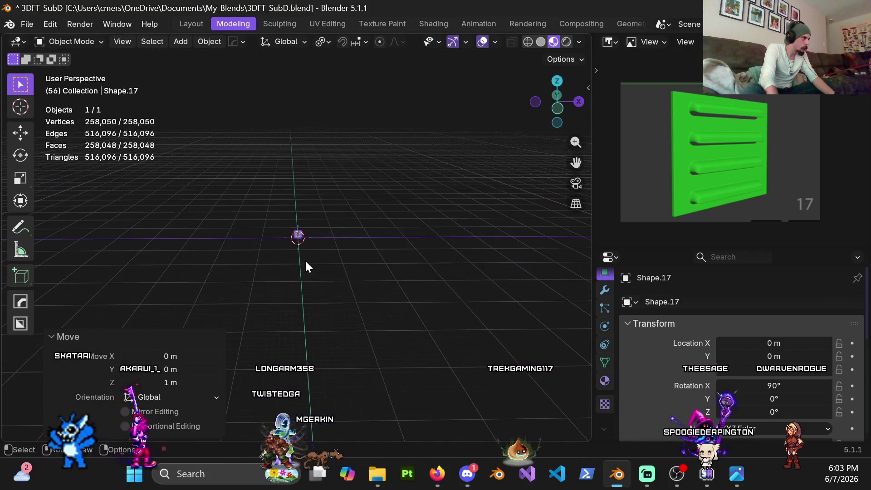
Unhide all objects and move Shape.17 along X to -11 m beside the other shapes.
key("alt+h")
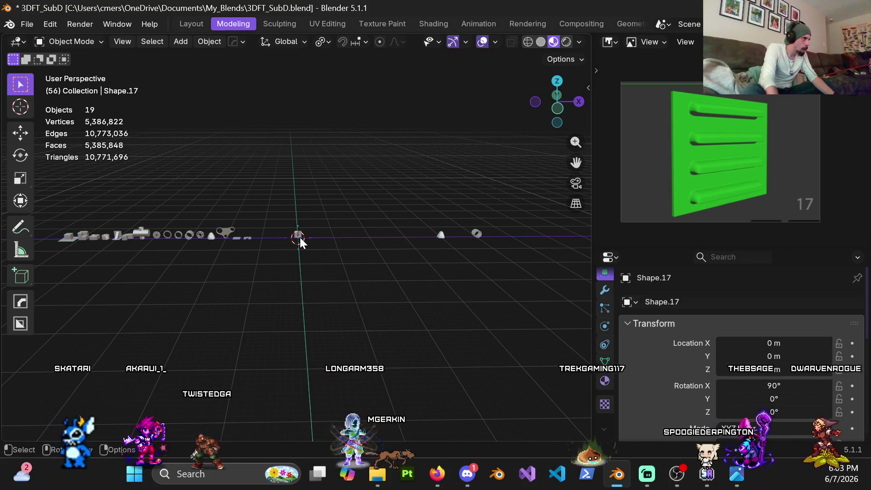
left_click(300, 238)
key("g")
key("x")
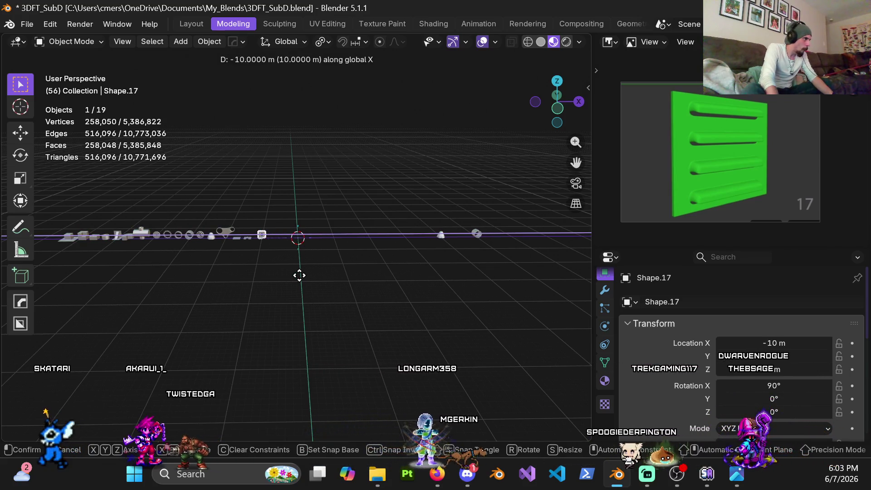
left_click(295, 275)
scroll(295, 274, "up", 3)
mouse_move(268, 258)
middle_mouse_down()
mouse_move(390, 259)
mouse_move(385, 268)
mouse_move(342, 268)
mouse_move(201, 193)
middle_mouse_up()
Hide the row of earlier shapes and the two remaining objects.
left_click(390, 259)
left_click_drag(327, 240, 326, 240)
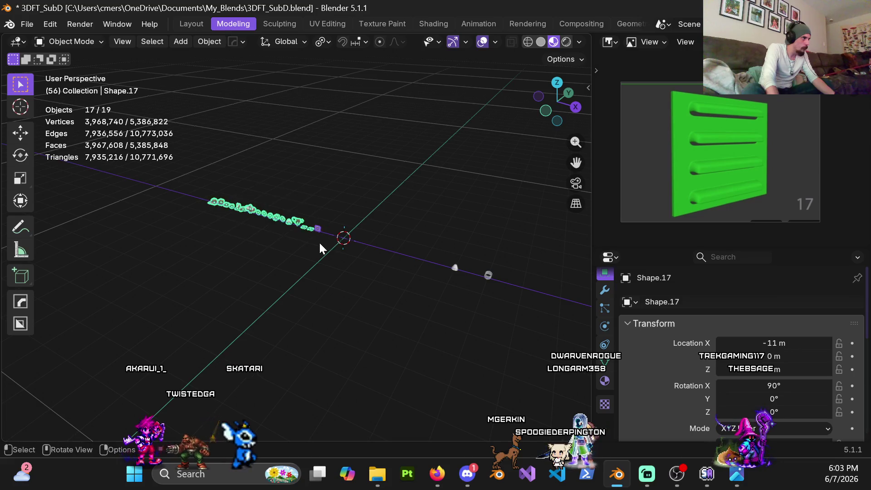
scroll(318, 243, "up", 5)
key("h")
scroll(236, 195, "down", 5)
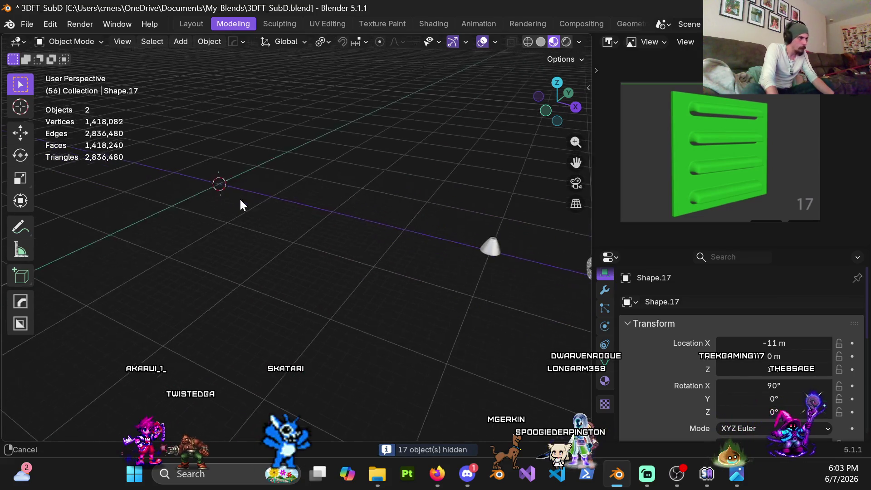
key("a")
key("h")
scroll(282, 243, "up", 3)
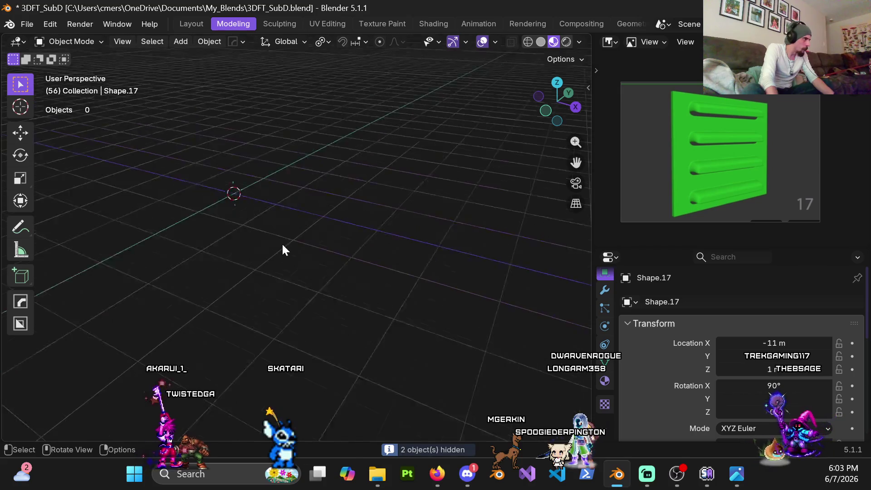
scroll(343, 246, "down", 4)
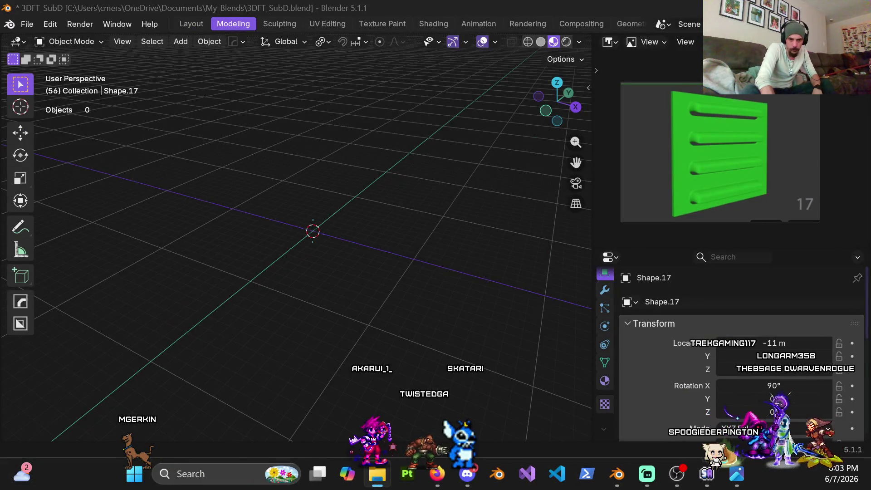
Switch the reference preview from image 17 to image 18.
left_click(709, 153)
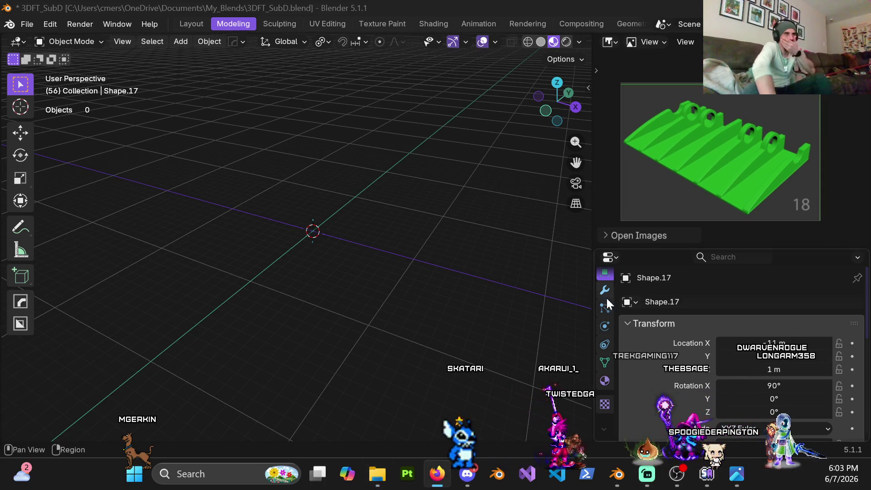
Zoom and pan reference image 18 to inspect the whole green part.
scroll(775, 204, "up", 5)
left_click(683, 144)
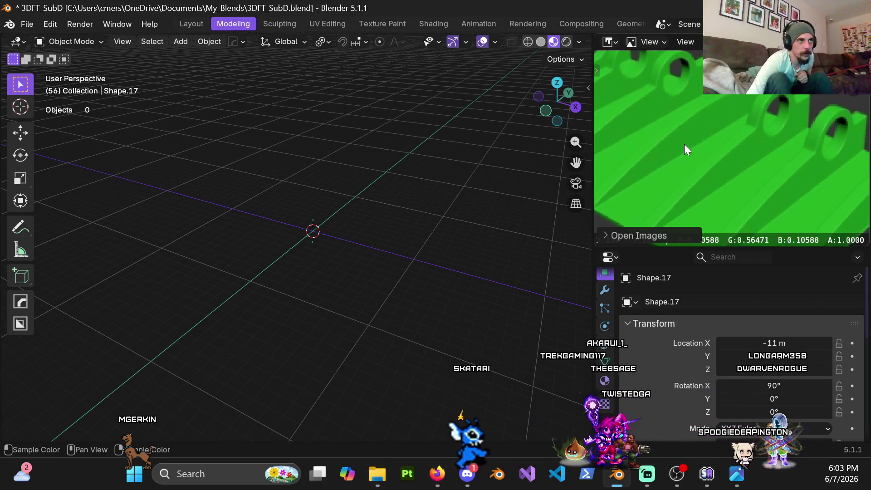
mouse_move(747, 202)
middle_mouse_down()
mouse_move(658, 151)
mouse_move(642, 112)
mouse_move(702, 204)
mouse_move(722, 186)
middle_mouse_up()
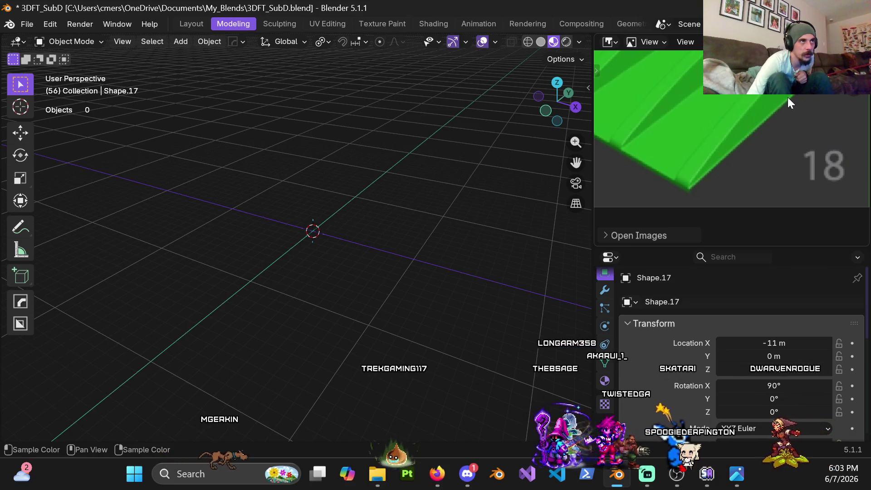
scroll(690, 157, "down", 2)
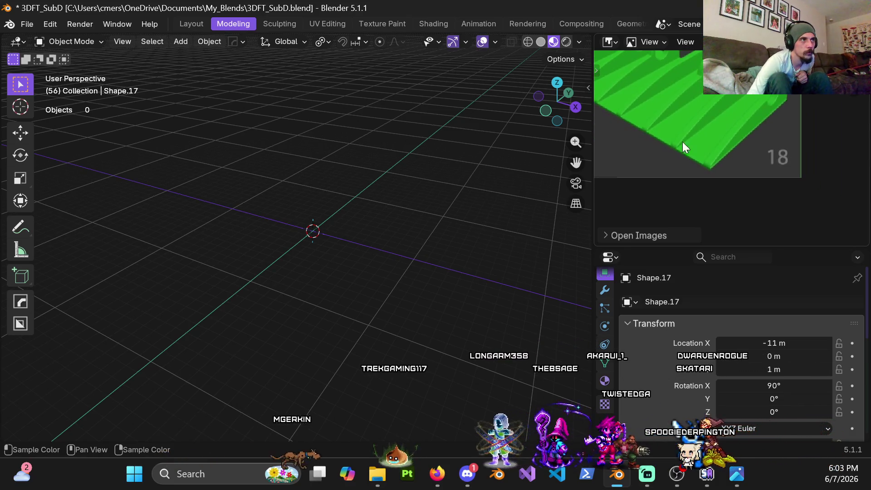
mouse_move(660, 119)
middle_mouse_down()
mouse_move(727, 154)
mouse_move(713, 144)
middle_mouse_up()
scroll(710, 143, "down", 1)
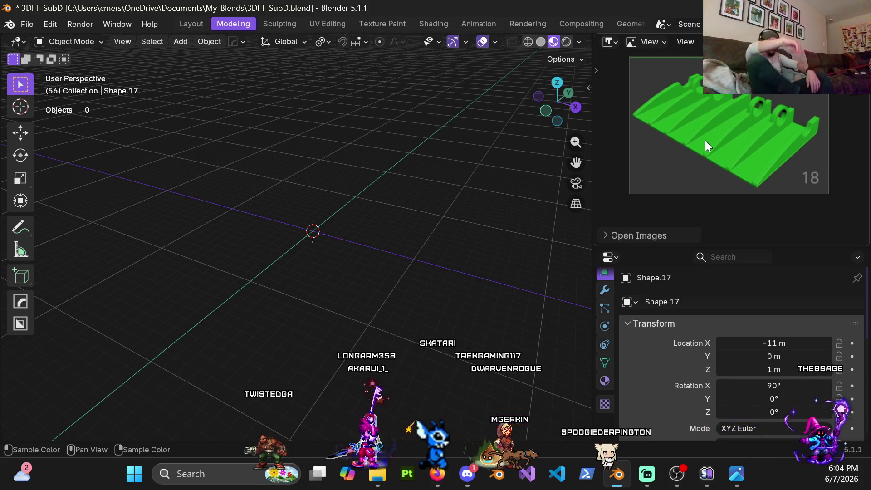
Examine the holed ridges in reference 18, then bring up the viewport's Add menu.
scroll(735, 152, "up", 5)
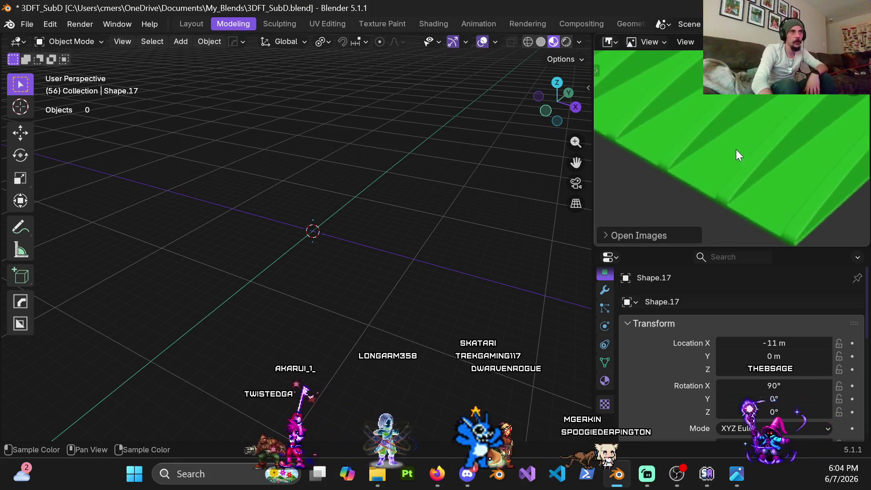
scroll(736, 151, "down", 5)
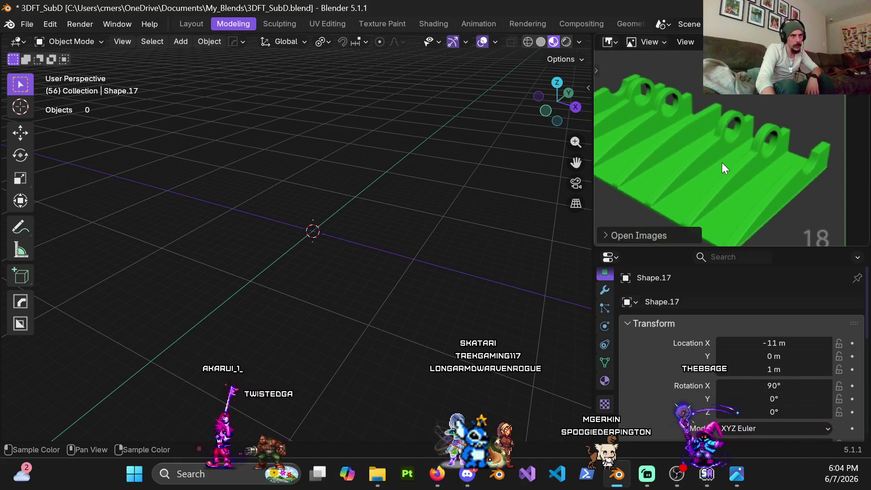
middle_click_drag(722, 162, 771, 155)
scroll(771, 155, "down", 2)
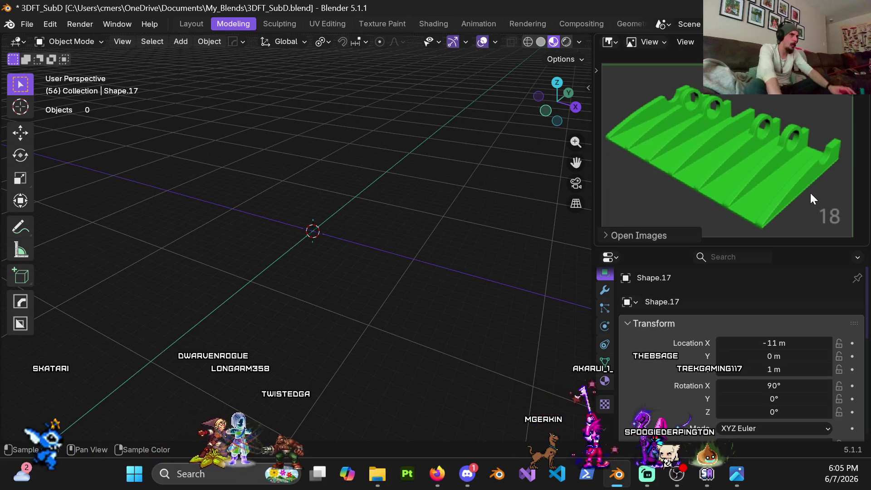
mouse_move(317, 263)
middle_mouse_down()
mouse_move(339, 247)
mouse_move(338, 255)
middle_mouse_up()
key("shift+a")
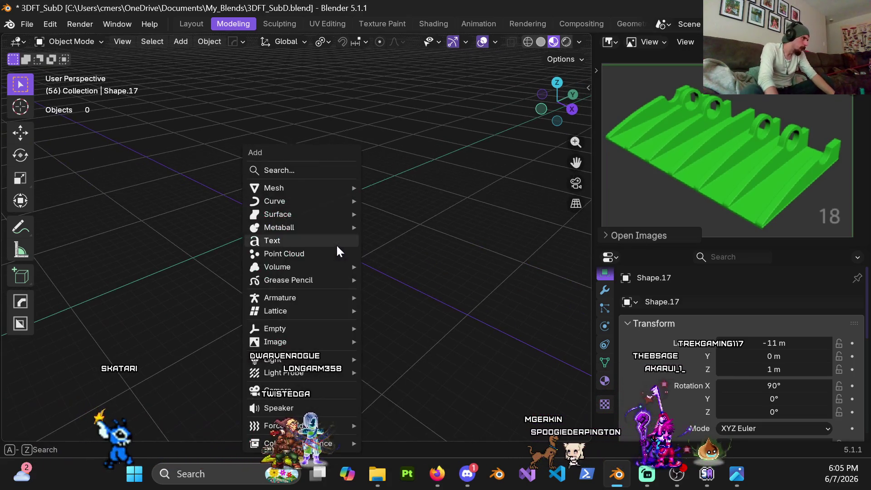
Add a 2 m plane at the world origin, reselect it and cancel a stray scale.
mouse_move(304, 186)
left_click(408, 187)
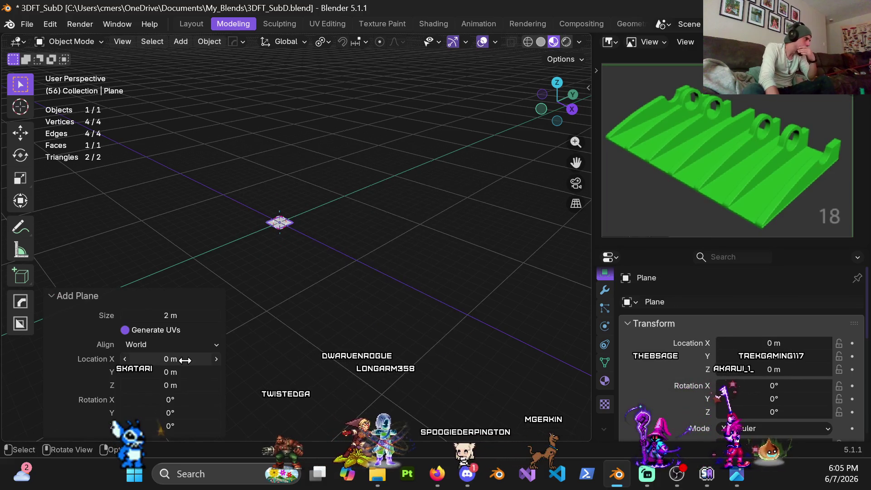
mouse_move(300, 186)
middle_mouse_down()
mouse_move(307, 183)
mouse_move(279, 181)
mouse_move(301, 184)
mouse_move(292, 190)
mouse_move(312, 270)
mouse_move(326, 197)
mouse_move(327, 216)
middle_mouse_up()
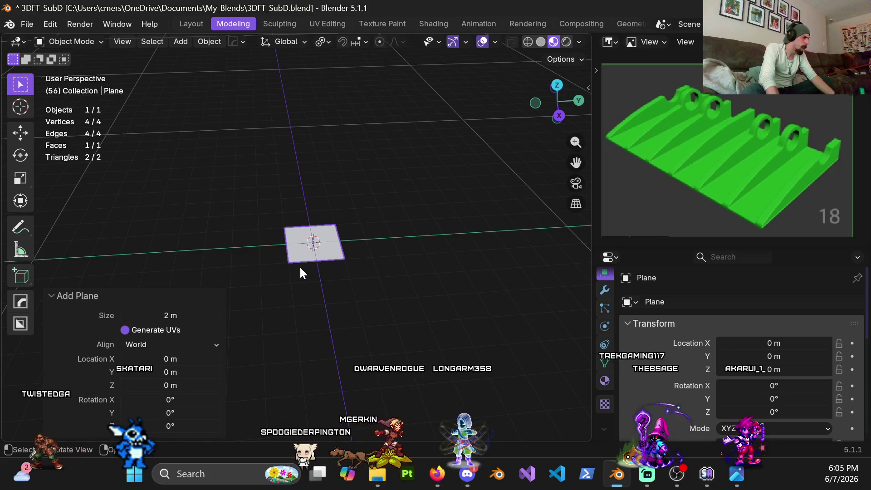
left_click(332, 210)
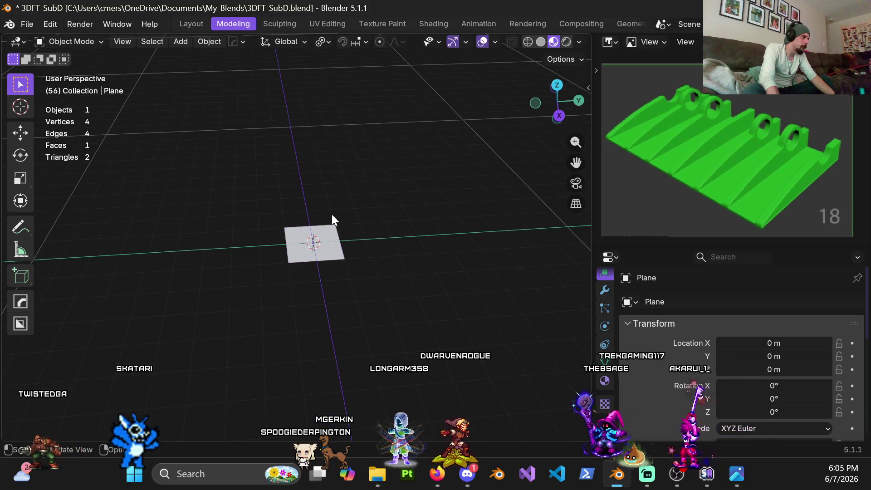
middle_click_drag(313, 264, 302, 276)
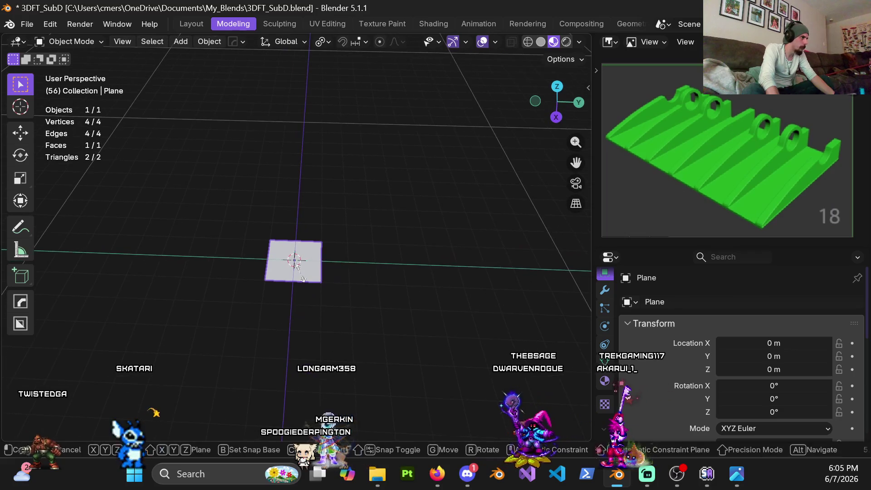
key("s")
key("Escape")
In the Item transform panel, set the plane's X dimension to 4 m, then 3 m.
key("n")
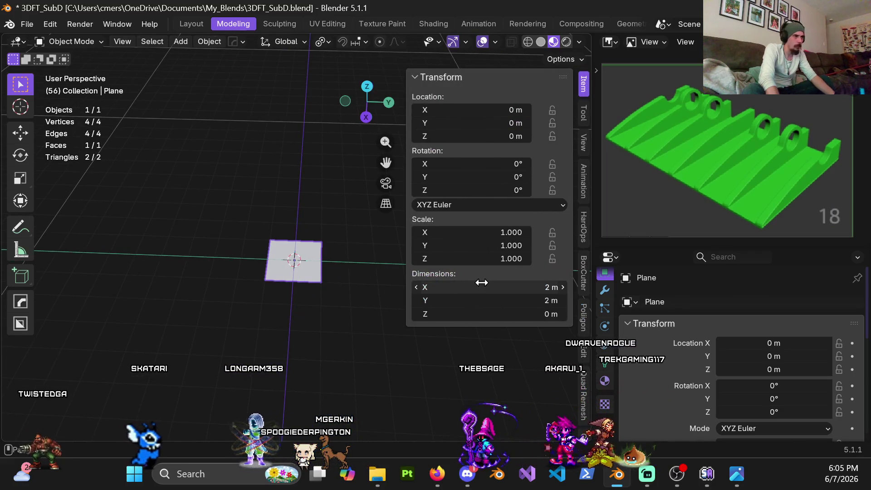
left_click(515, 291)
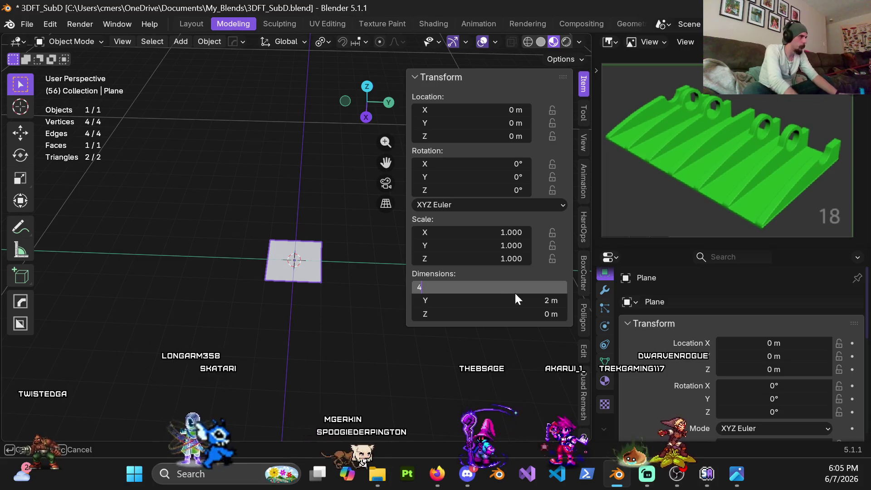
key("Return")
mouse_move(238, 238)
middle_mouse_down()
mouse_move(350, 233)
mouse_move(253, 291)
mouse_move(315, 325)
mouse_move(330, 285)
mouse_move(288, 299)
mouse_move(275, 284)
mouse_move(198, 253)
mouse_move(266, 245)
mouse_move(297, 279)
mouse_move(284, 279)
middle_mouse_up()
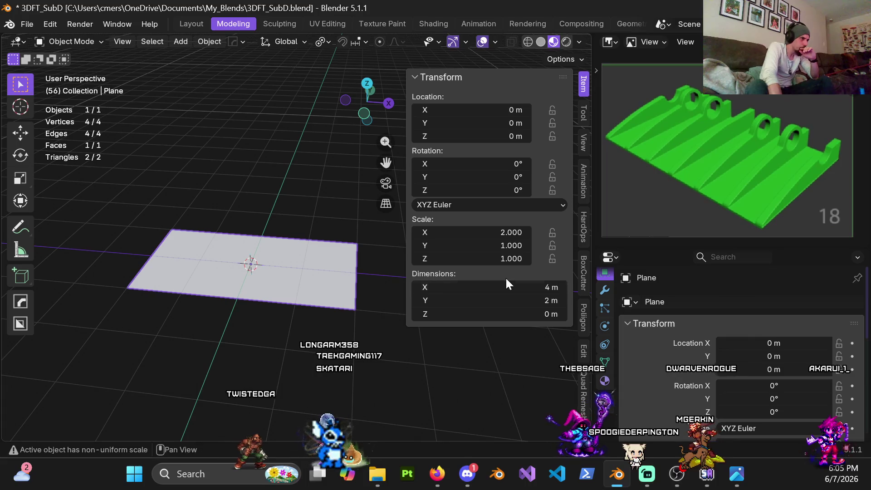
left_click(525, 288)
type("3")
key("Return")
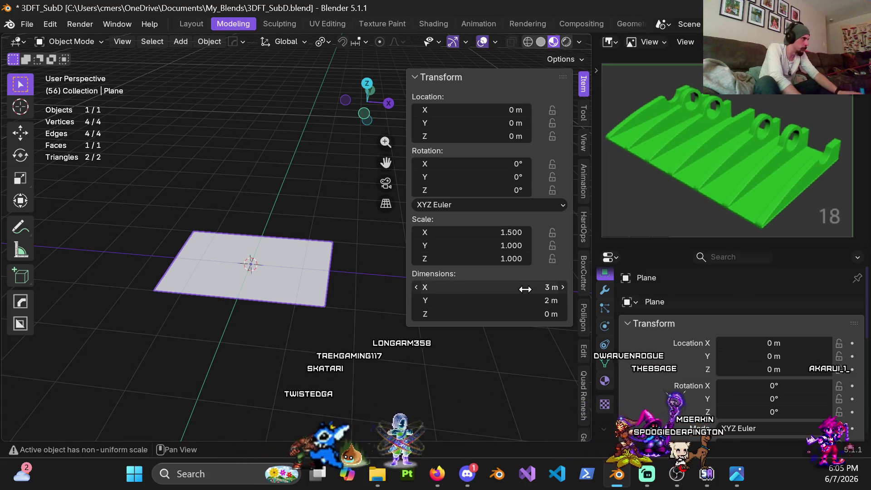
Try 4 m for X once more, then settle on 3 m (Scale X 1.500).
middle_click_drag(361, 240, 330, 231)
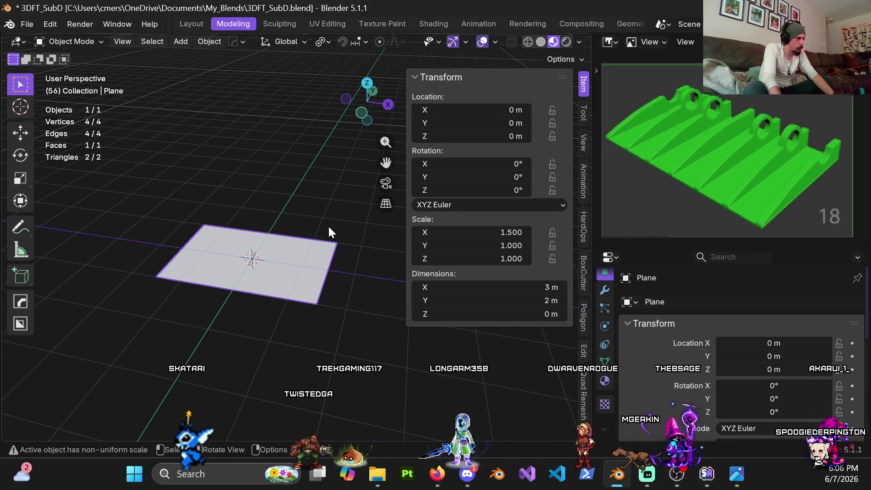
left_click(491, 285)
type("4")
key("Return")
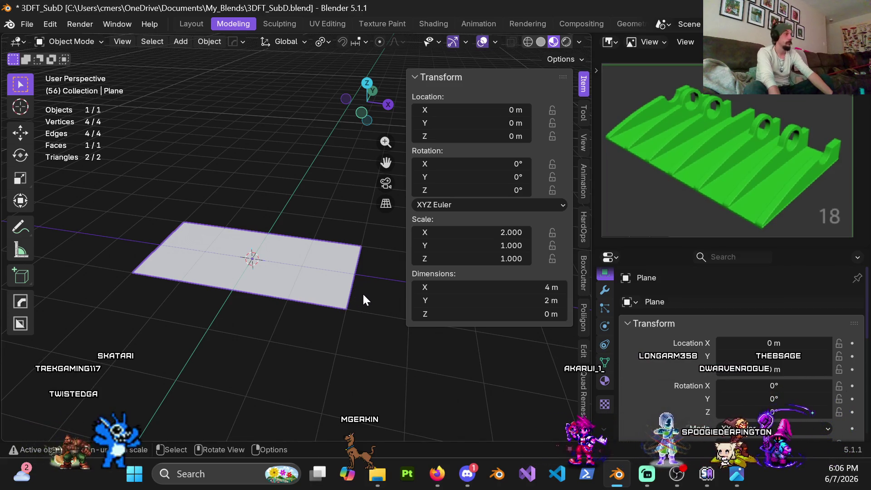
double_click(493, 292)
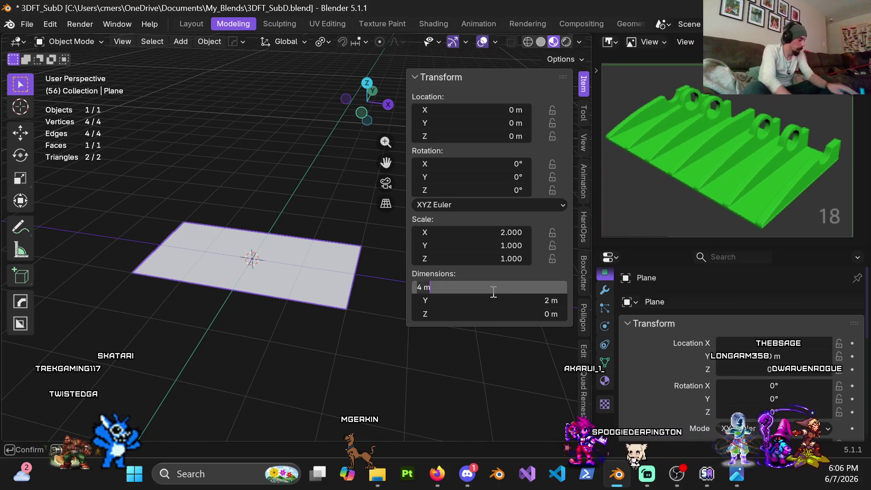
type("3")
key("Return")
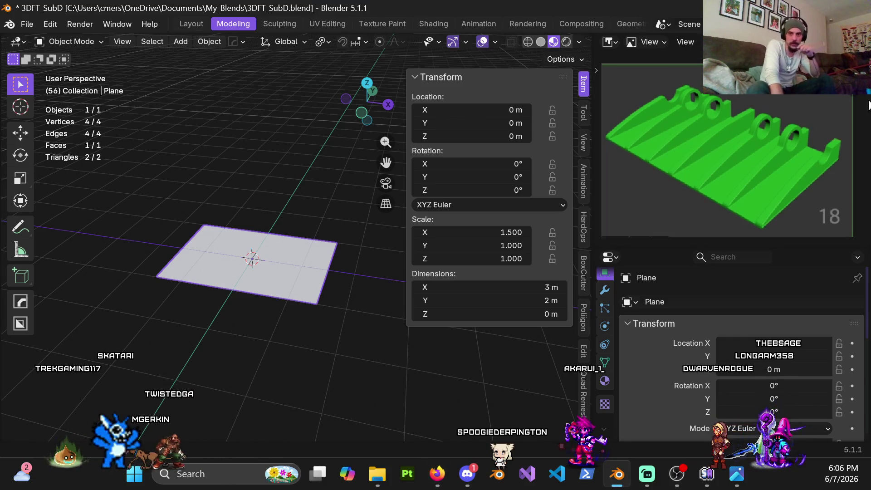
middle_click_drag(313, 199, 303, 252)
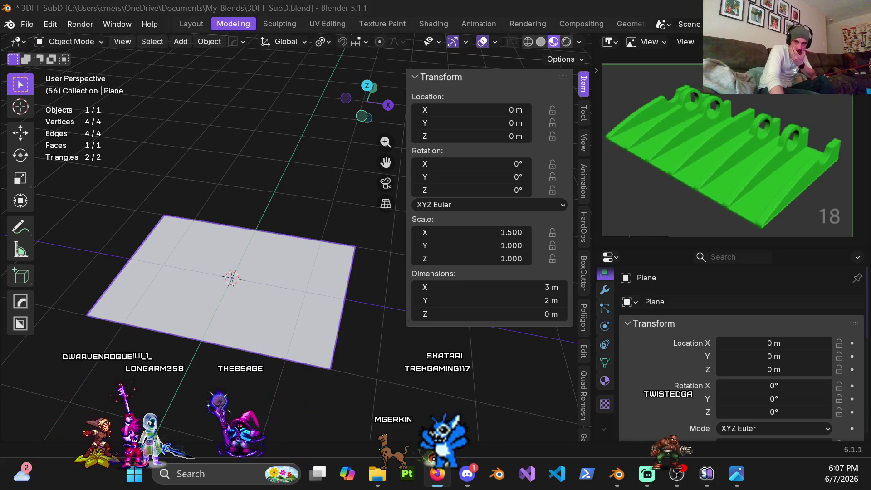
key("alt+Tab")
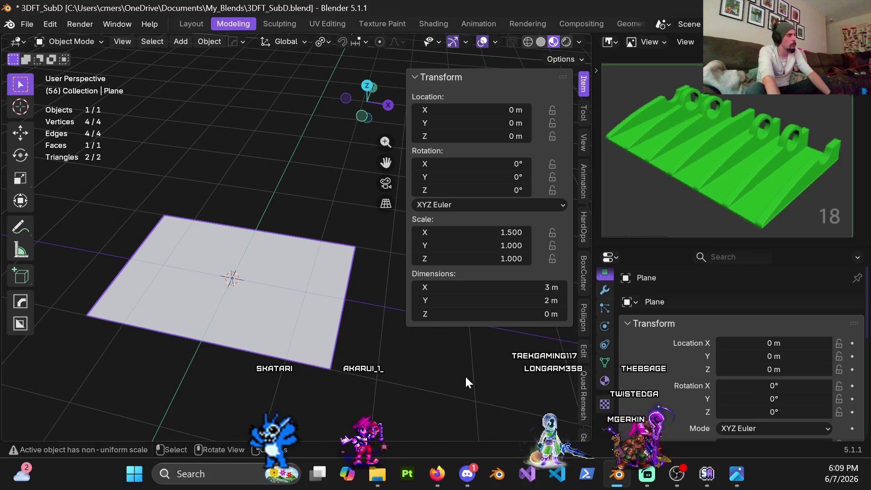
mouse_move(241, 275)
middle_mouse_down()
mouse_move(274, 295)
mouse_move(241, 281)
middle_mouse_up()
Hide the sidebar and apply the plane's scale.
key("n")
key("ctrl+a")
left_click(241, 281)
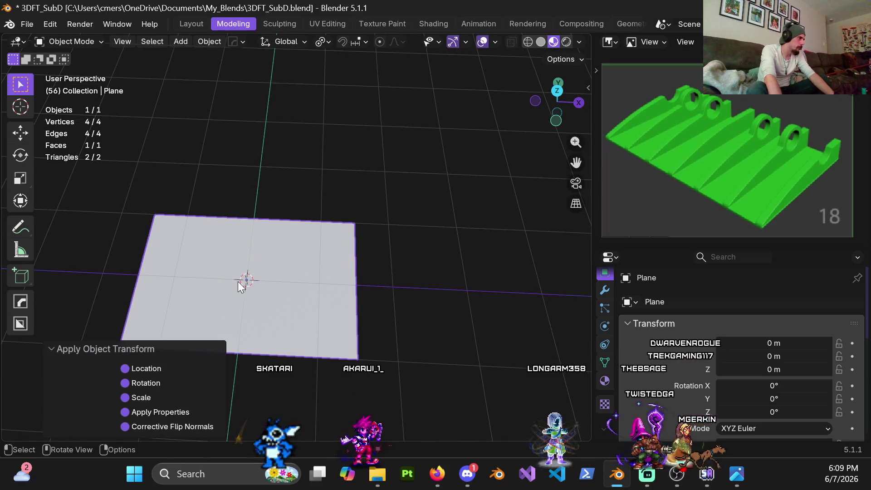
key("ctrl+a")
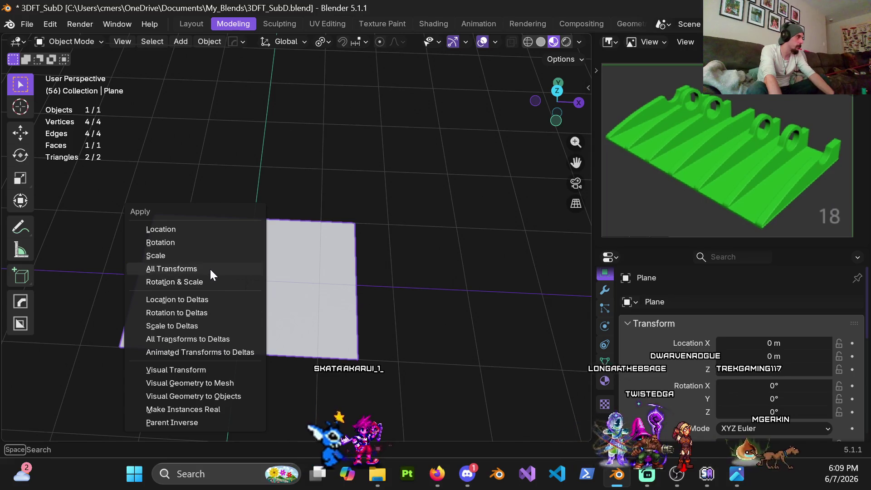
left_click(200, 261)
In Edit Mode, add a centred edge loop across the plane and start bevelling it.
key("Tab")
middle_click_drag(205, 264, 295, 221)
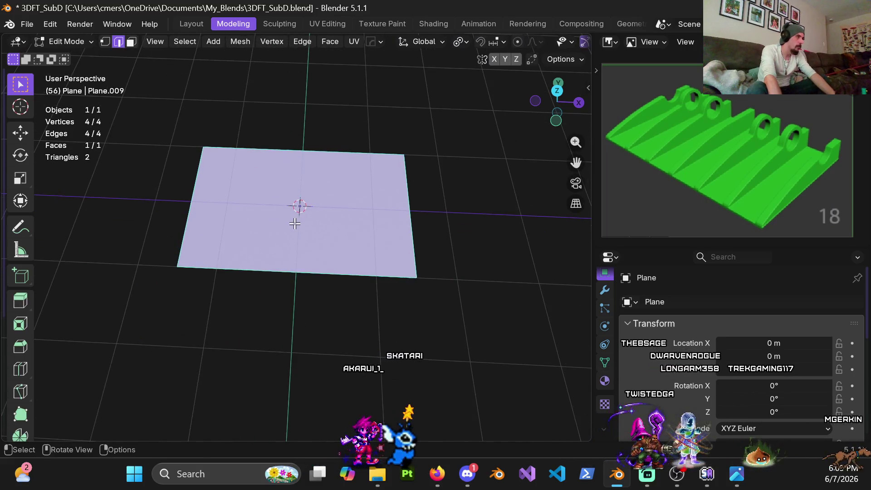
scroll(295, 221, "up", 2)
key("ctrl+r")
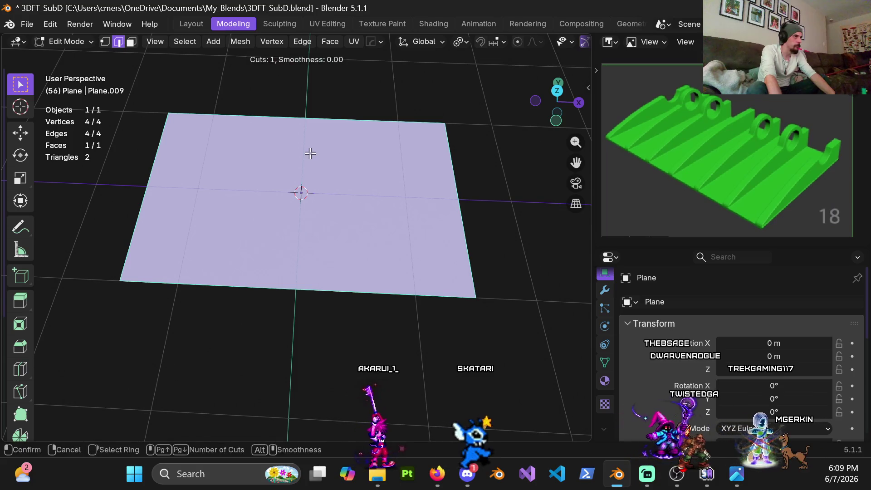
scroll(310, 132, "up", 1)
scroll(310, 132, "down", 1)
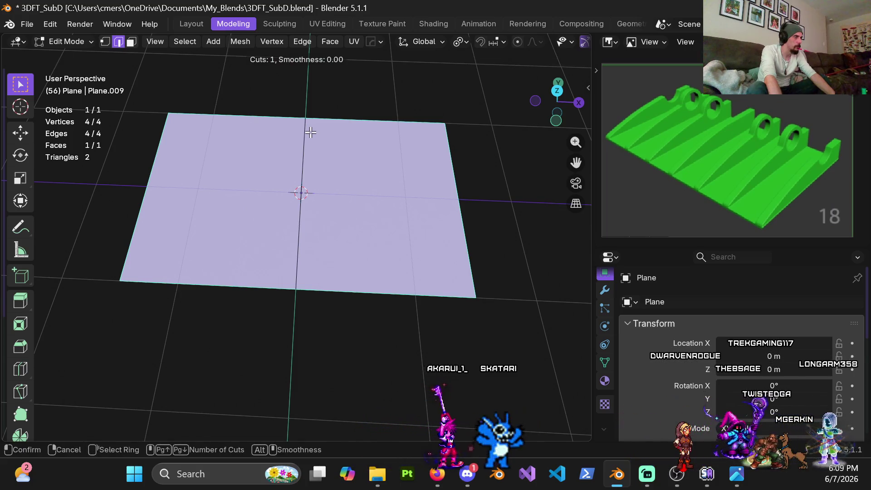
right_click(310, 132)
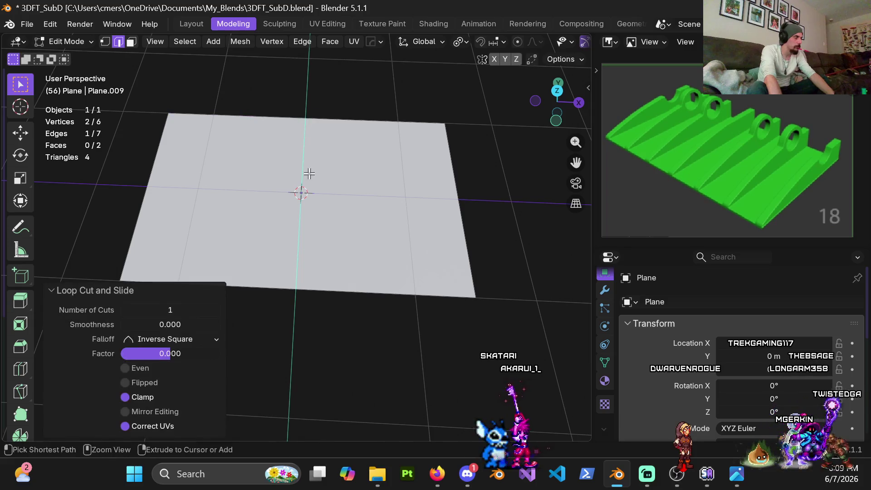
key("ctrl+b")
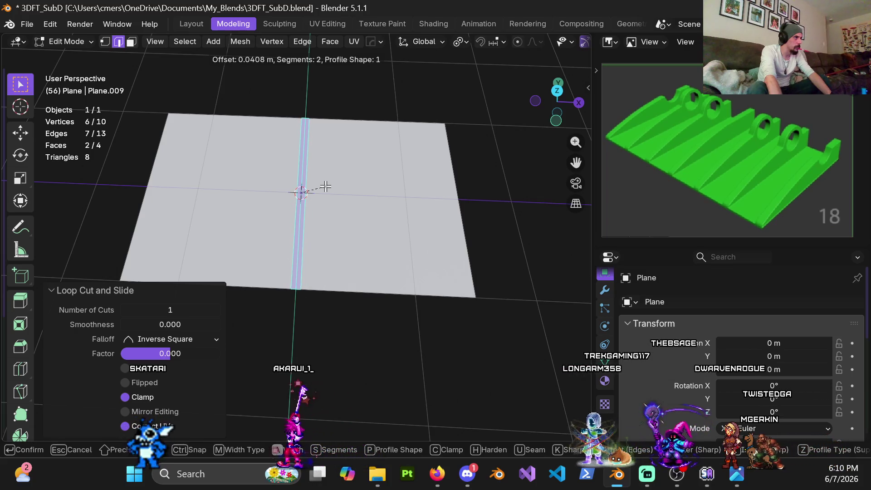
Confirm the centre bevel and set its width to 0.04 m, then 0.05 m.
left_click(325, 186)
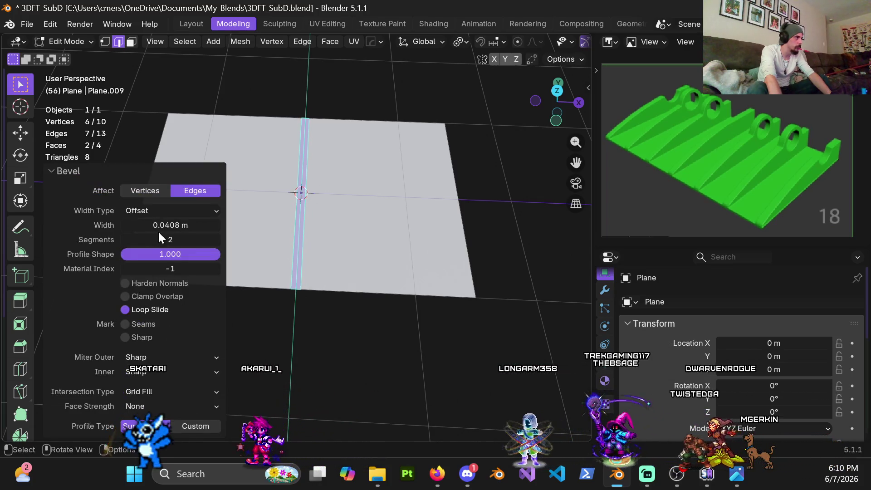
left_click(173, 225)
type("4")
key("Return")
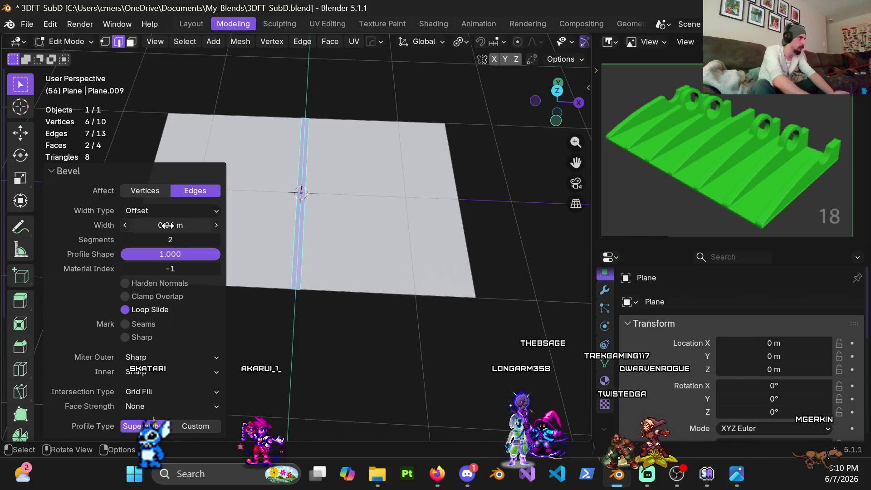
mouse_move(331, 226)
middle_mouse_down()
mouse_move(327, 185)
mouse_move(354, 216)
middle_mouse_up()
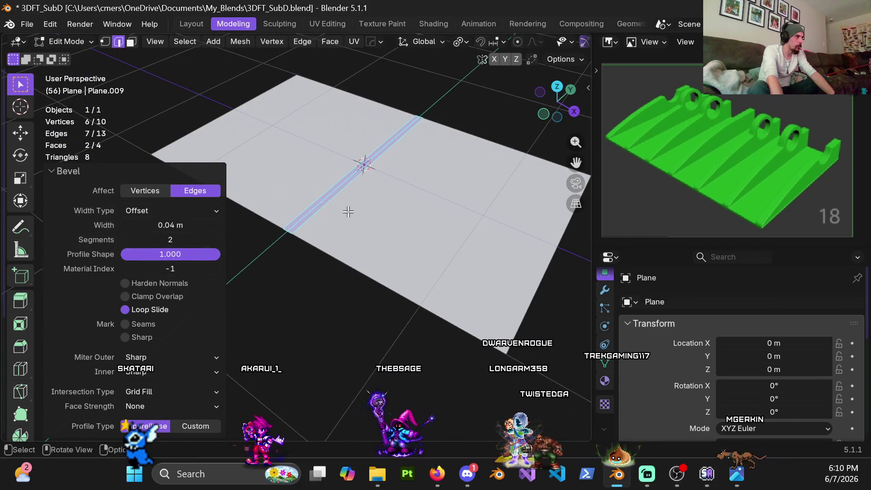
left_click(157, 225)
key("Return")
mouse_move(328, 228)
middle_mouse_down()
mouse_move(340, 191)
mouse_move(366, 219)
mouse_move(358, 232)
mouse_move(377, 243)
mouse_move(365, 254)
middle_mouse_up()
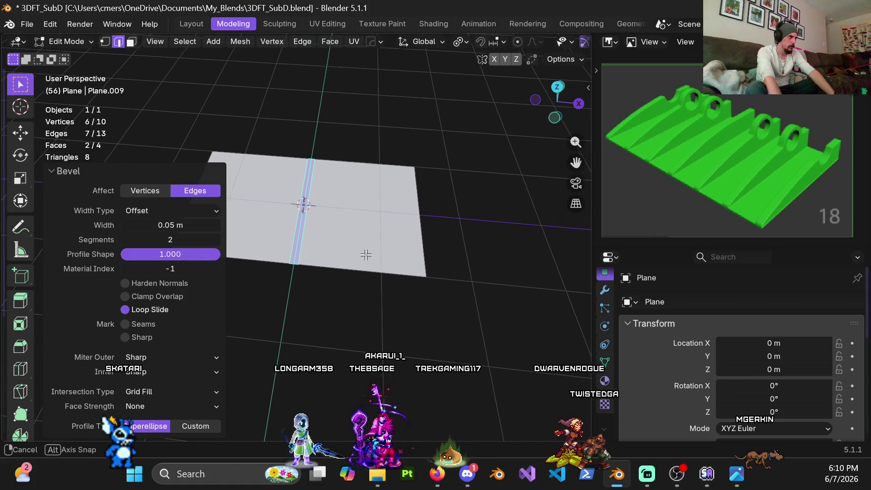
Start another loop cut across the plane's right half.
key("ctrl+r")
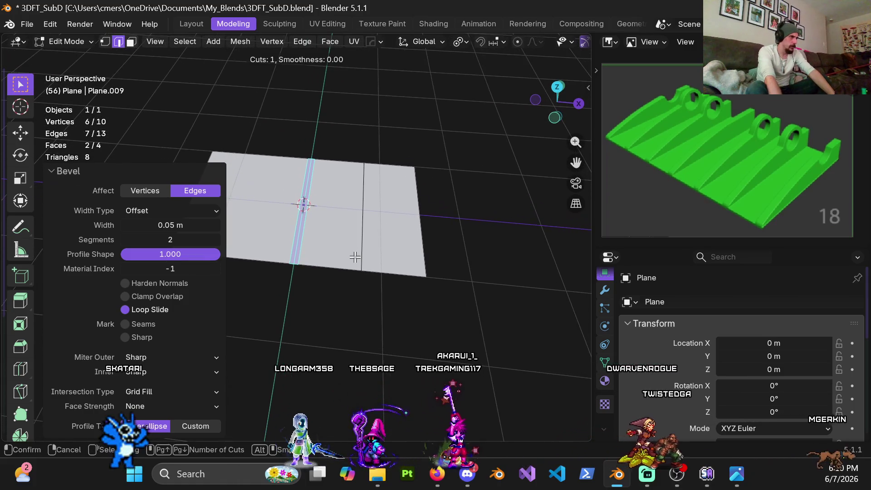
scroll(354, 257, "up", 1)
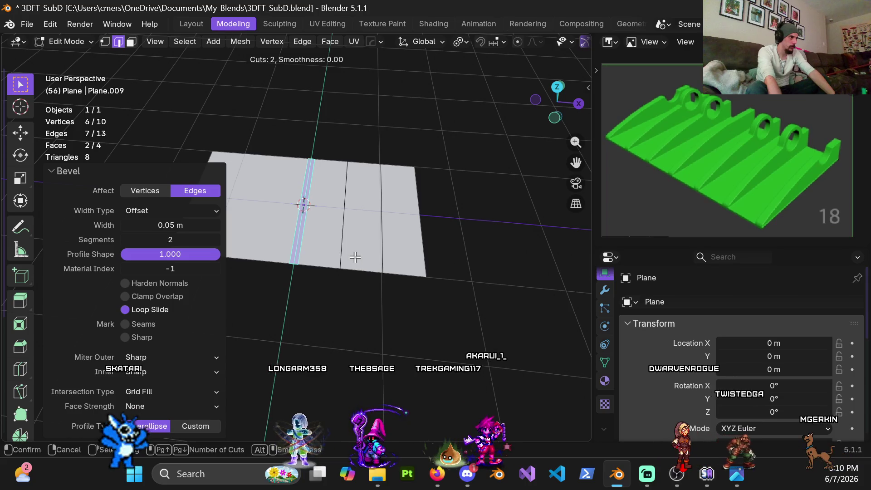
scroll(354, 257, "down", 1)
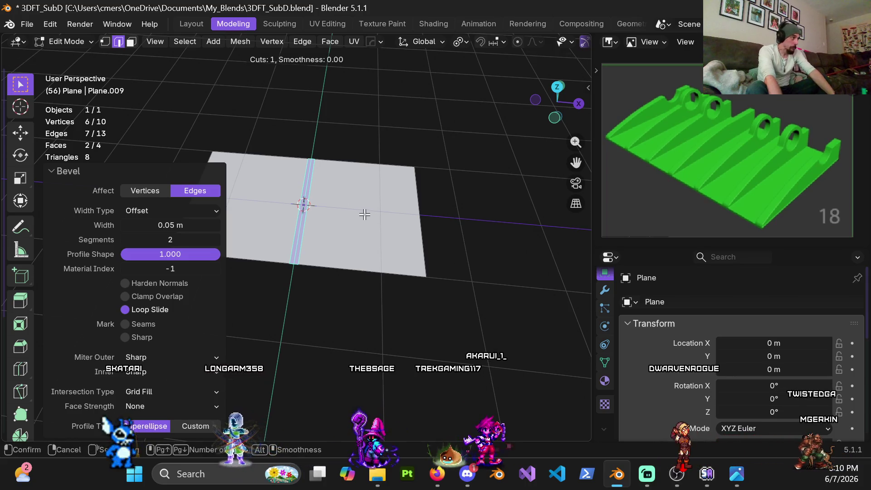
Place a second centred loop cut and bevel it 0.05 m wide.
left_click(349, 251)
right_click(350, 250)
mouse_move(349, 250)
middle_mouse_down()
mouse_move(365, 248)
mouse_move(367, 267)
middle_mouse_up()
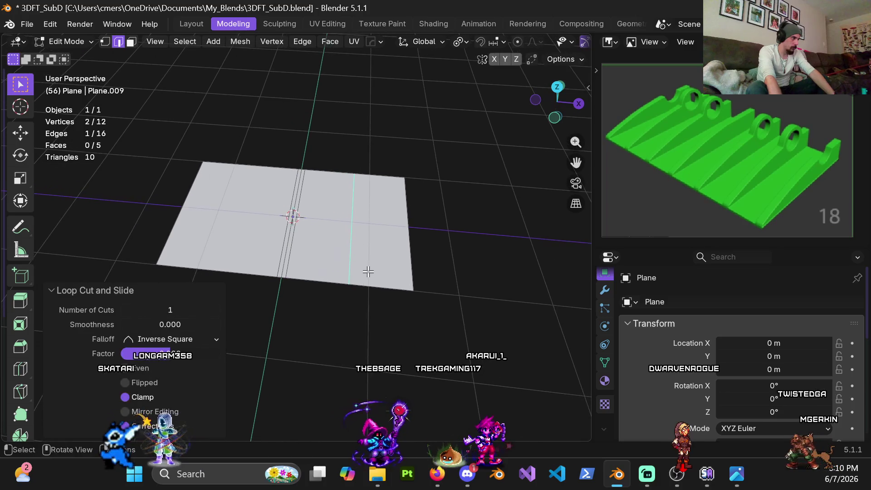
key("ctrl+b")
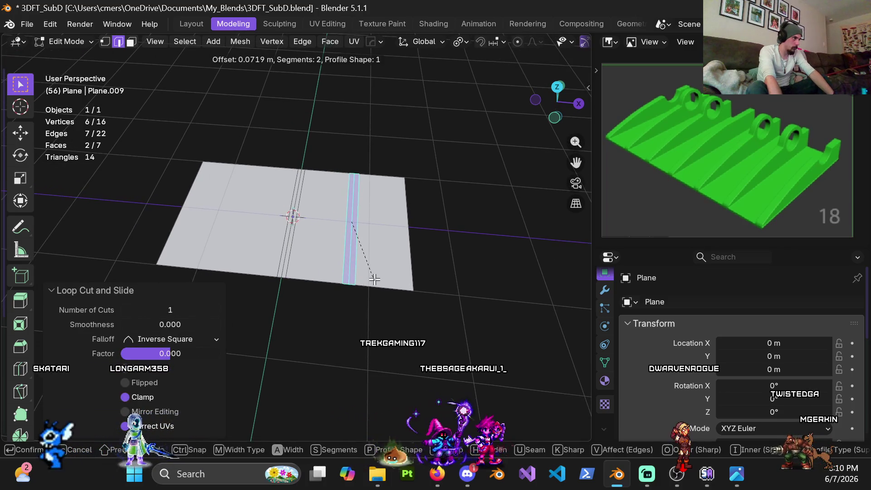
left_click(350, 289)
left_click(165, 225)
type("0.05")
key("Return")
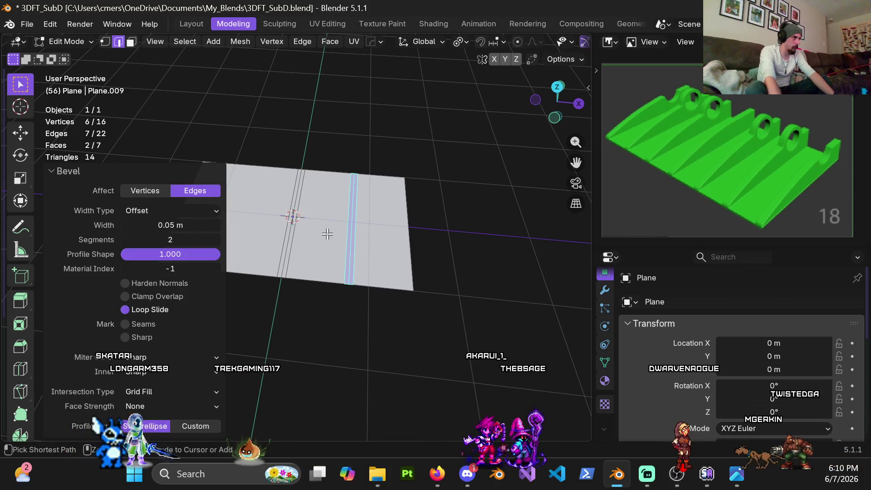
Add a third loop cut and bevel it 0.05 m wide.
key("ctrl+r")
left_click(313, 264)
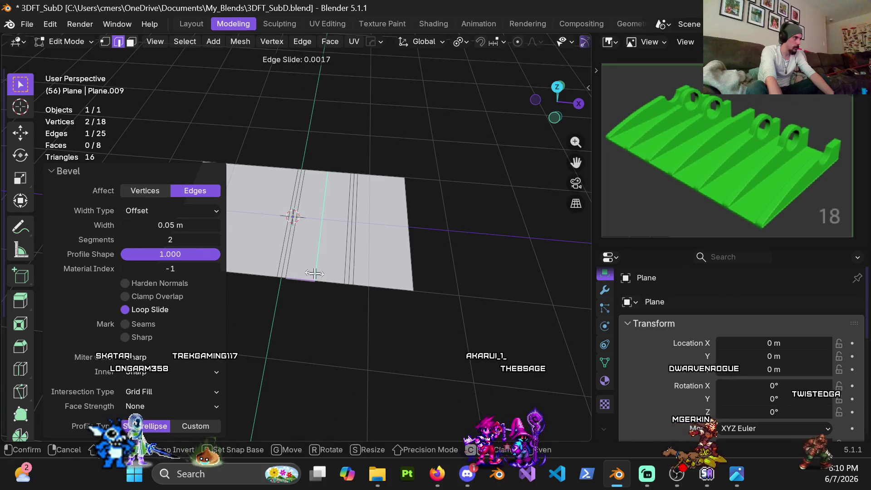
left_click(327, 261)
key("ctrl+b")
left_click(341, 254)
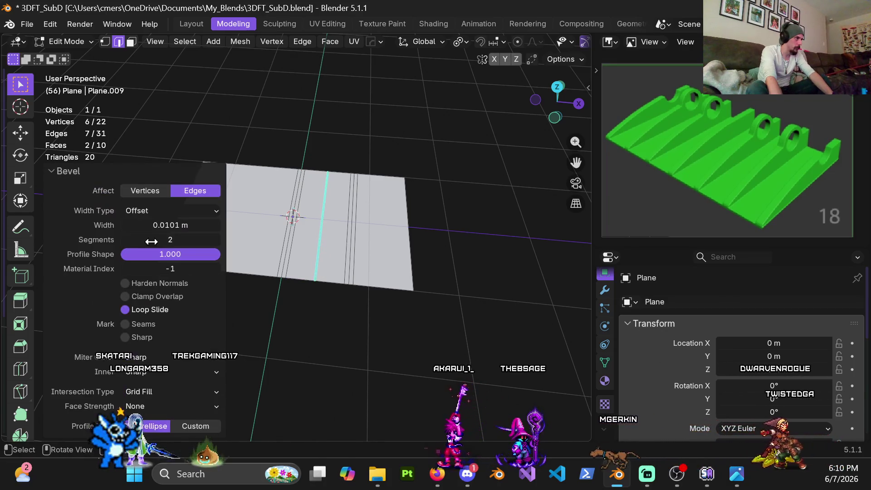
type("0.05")
key("Return")
Undo the latest bevel and the extra loop cuts.
mouse_move(348, 244)
middle_mouse_down()
mouse_move(331, 204)
mouse_move(287, 193)
mouse_move(341, 219)
mouse_move(311, 205)
mouse_move(367, 198)
mouse_move(421, 218)
middle_mouse_up()
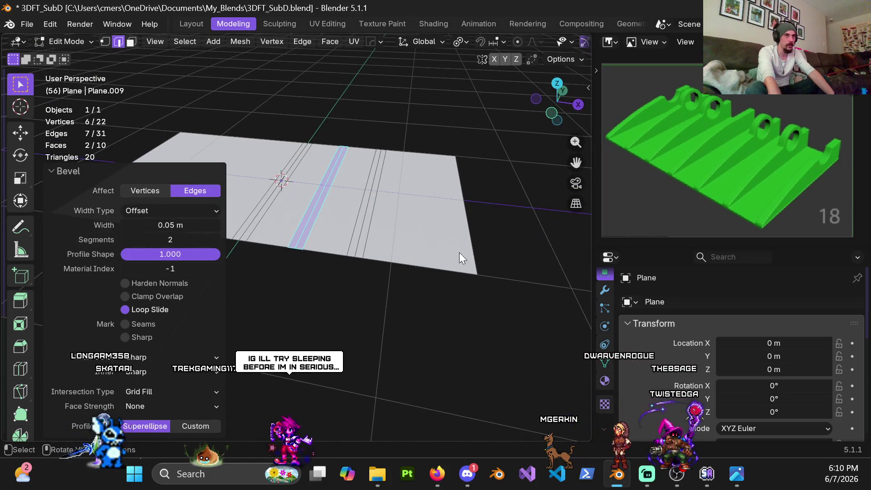
key("ctrl+z")
key("ctrl+z")
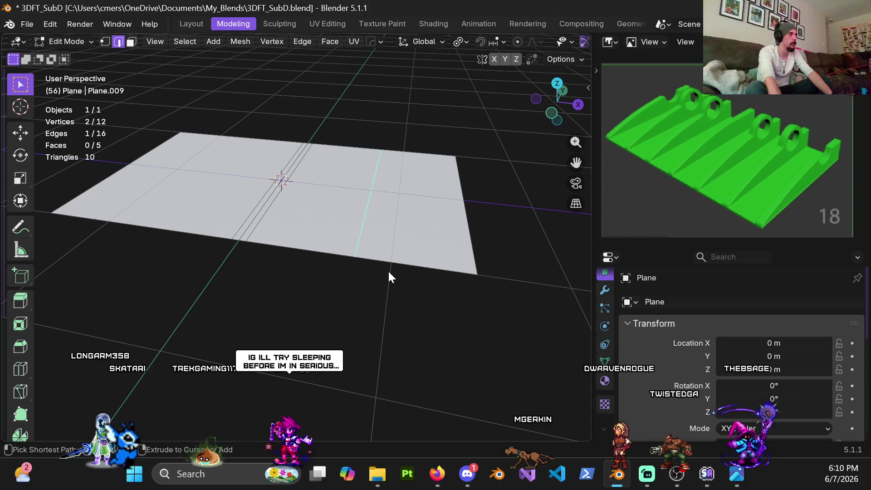
key("ctrl+z")
Add one unslid loop cut right of centre, cancelling the bevel started on it.
scroll(385, 274, "down", 2)
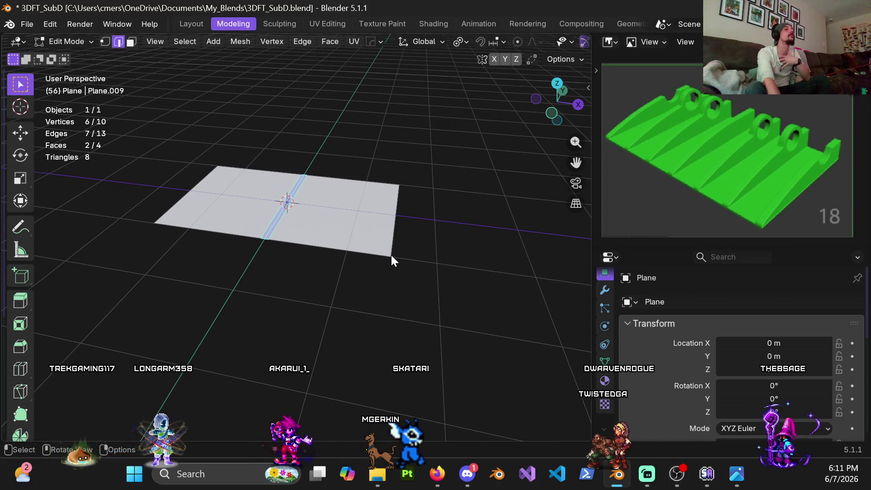
mouse_move(335, 231)
middle_mouse_down()
mouse_move(328, 228)
mouse_move(336, 237)
middle_mouse_up()
key("ctrl+r")
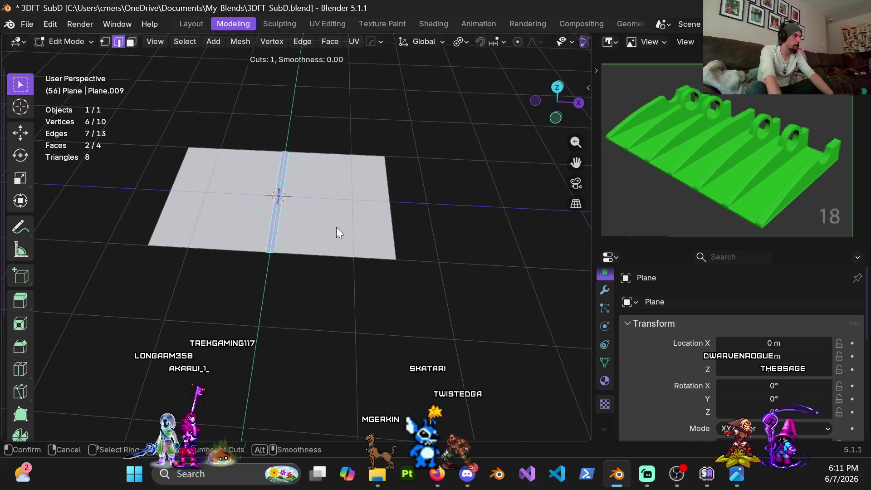
left_click(354, 166)
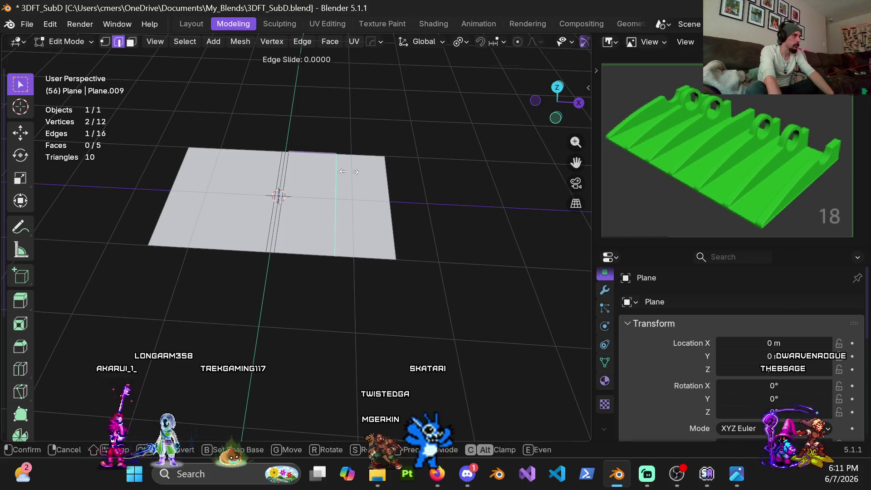
left_click(354, 166)
middle_click_drag(347, 179, 336, 197, "shift")
key("ctrl+b")
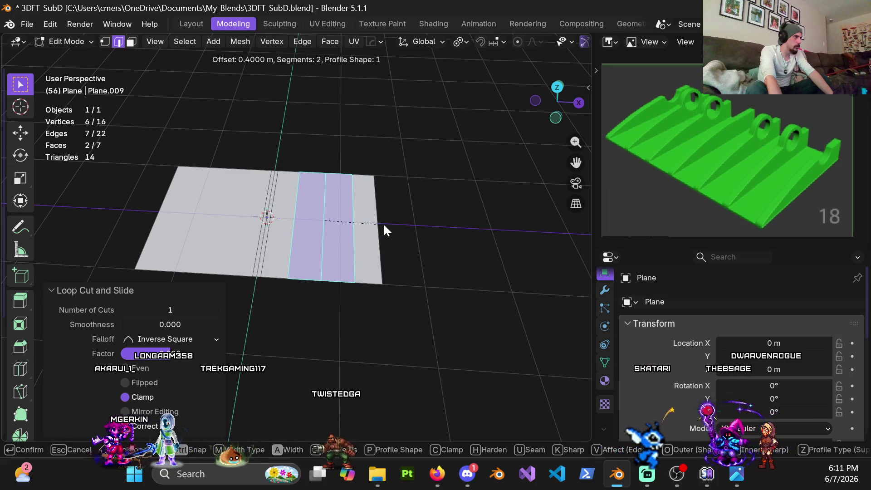
key("Escape")
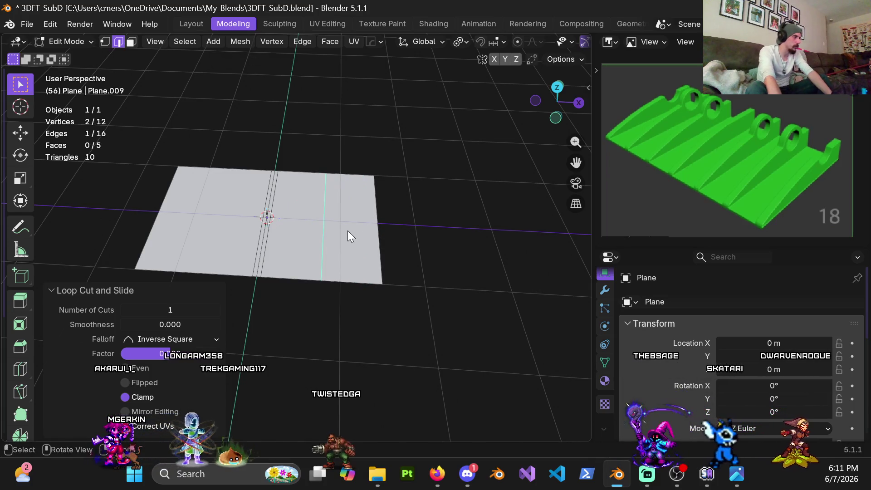
Dissolve the extra edge loop and the centre strip's loop, leaving the plane one face.
key("x")
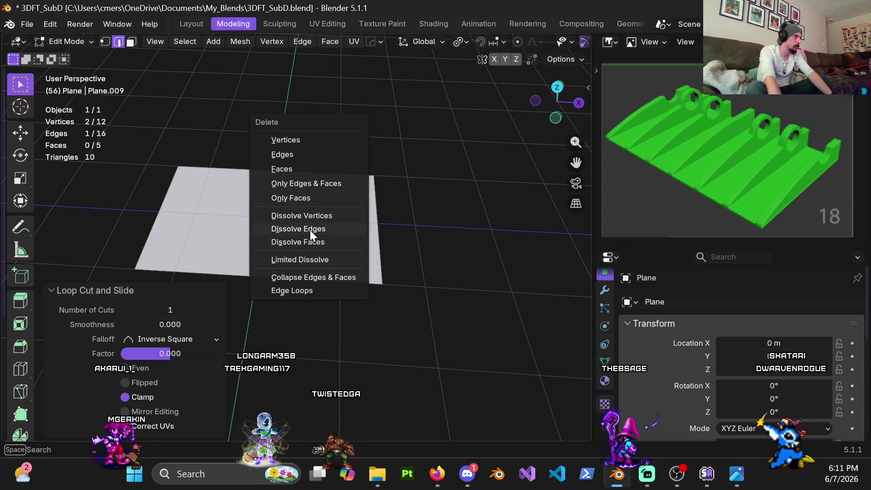
left_click(311, 230)
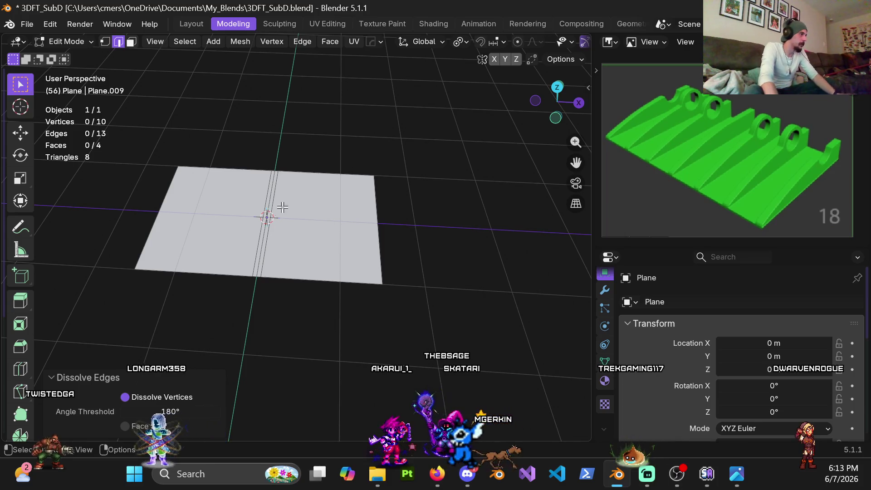
left_click(267, 209, "alt")
scroll(251, 236, "up", 2)
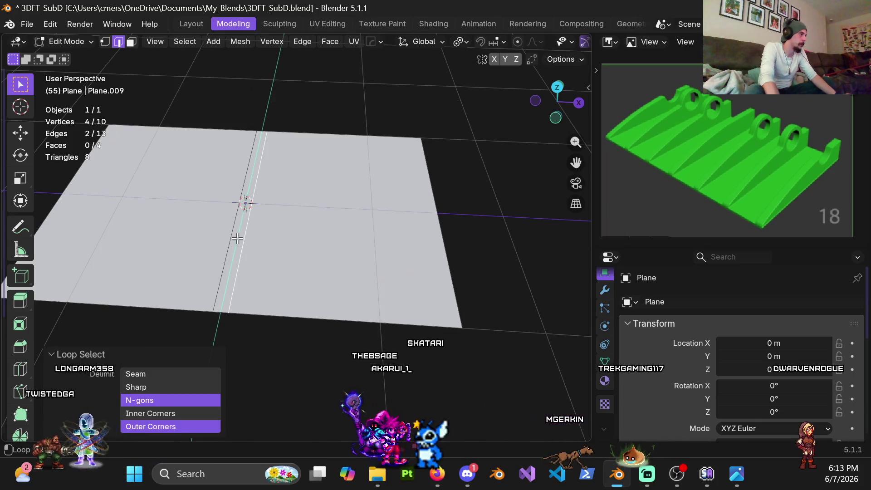
key("x")
left_click(244, 245)
key("ctrl+r")
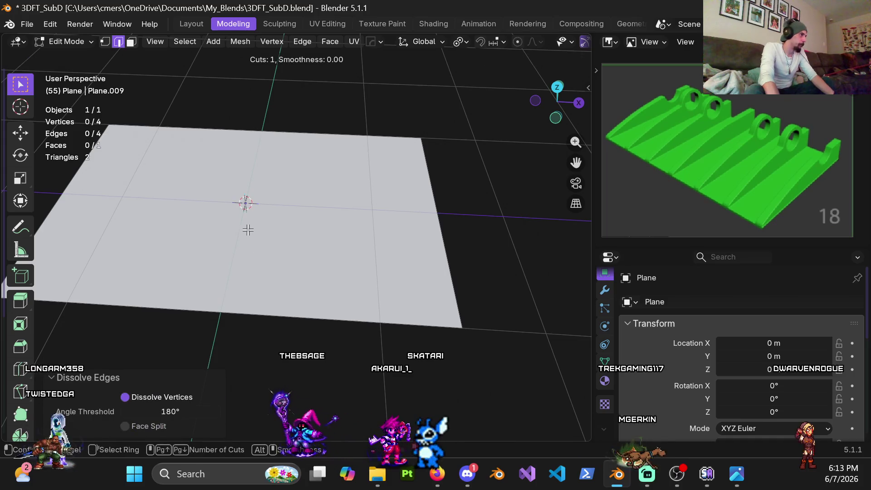
Add a centred loop cut and another slid close to the right edge (0.9).
left_click(231, 295)
right_click(264, 246)
middle_click_drag(272, 249, 309, 252, "shift")
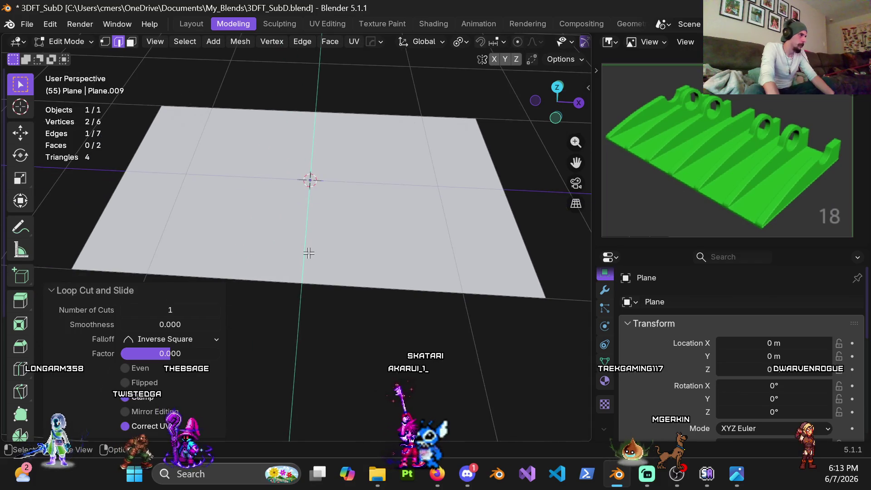
key("ctrl+r")
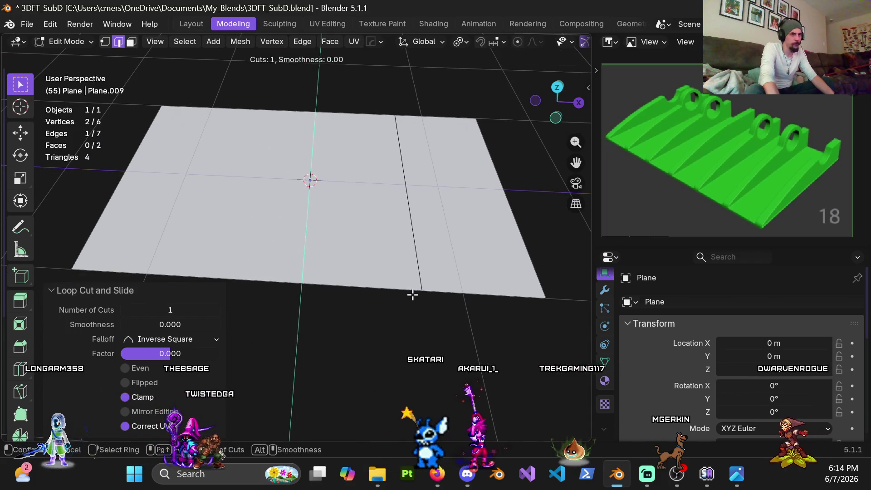
left_click(410, 295)
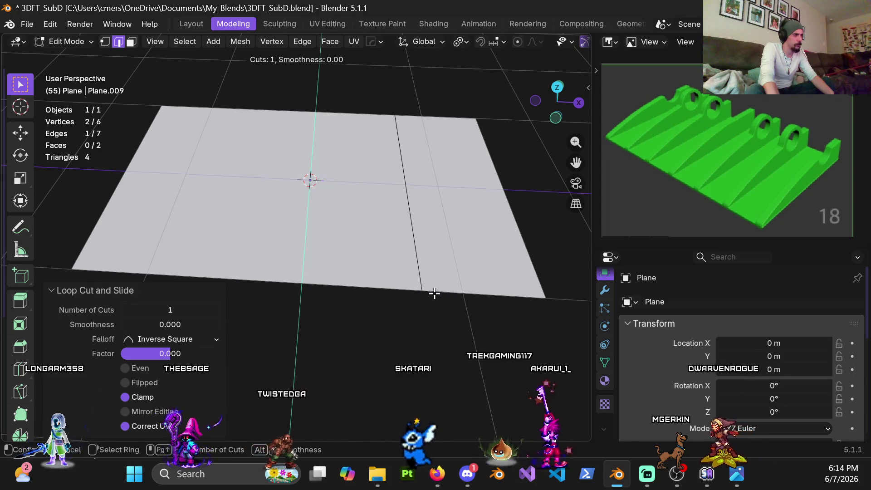
left_click(539, 332)
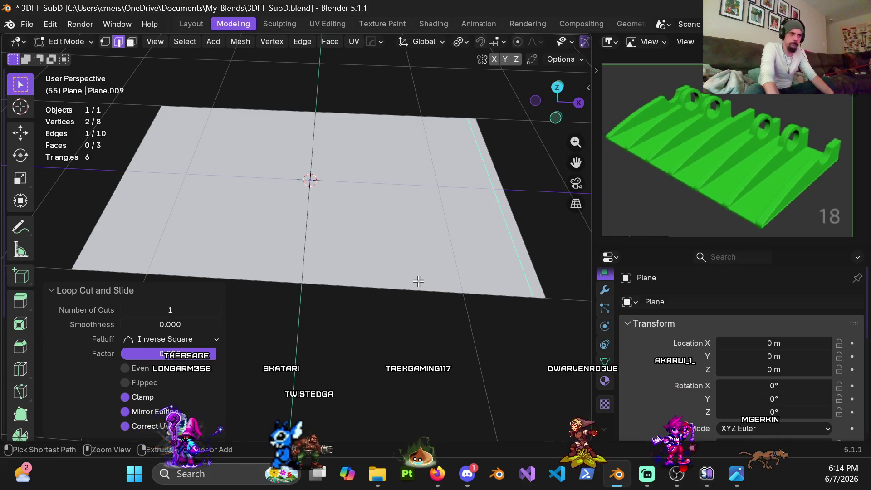
Add two cuts between centre and right edge, plus one slid near the left edge (-0.9).
key("ctrl+r")
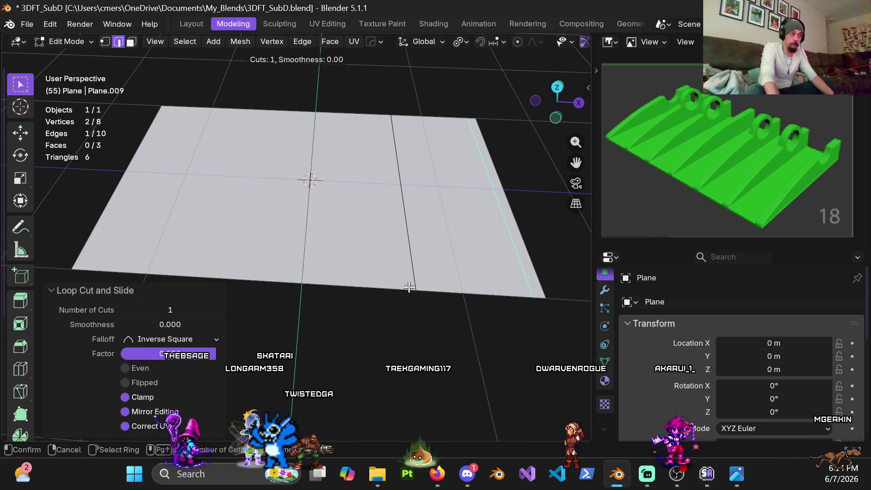
scroll(408, 286, "up", 1)
left_click(408, 286)
right_click(408, 294)
mouse_move(408, 294)
middle_mouse_down()
mouse_move(346, 268)
mouse_move(388, 255)
mouse_move(315, 258)
middle_mouse_up()
key("ctrl+r")
left_click(312, 260)
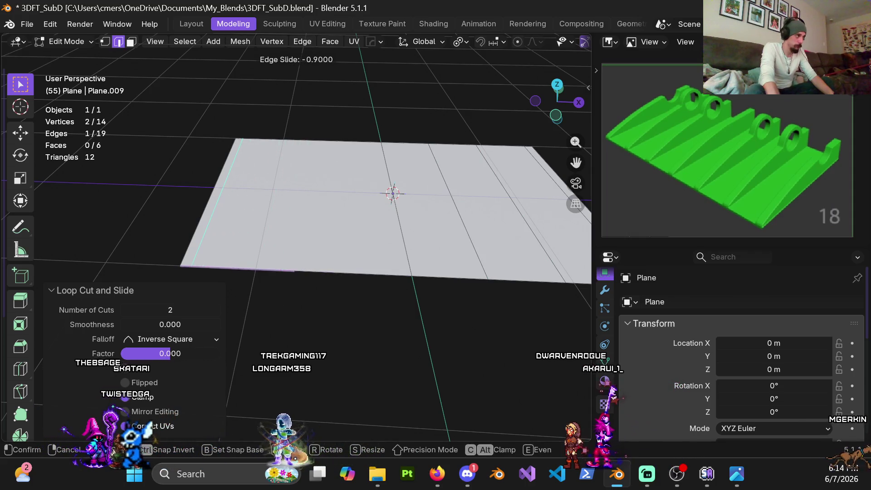
left_click(350, 251)
Add two cuts in the left half and select the plane's left edge loop.
key("ctrl+r")
scroll(288, 254, "up", 1)
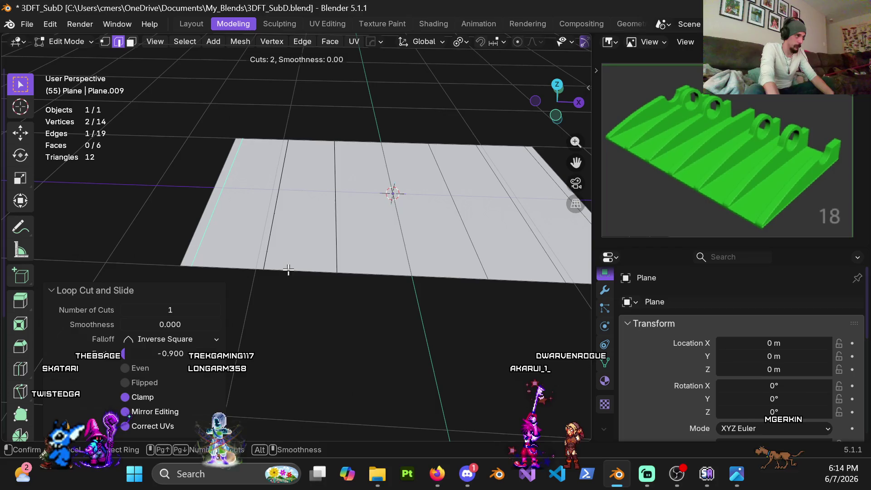
left_click(291, 250)
right_click(290, 250)
scroll(299, 213, "down", 2)
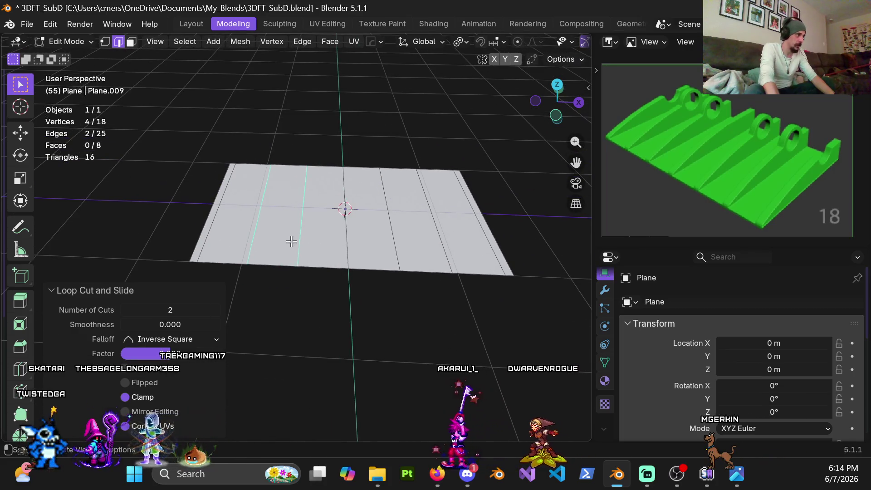
middle_click_drag(292, 240, 340, 239, "shift")
scroll(272, 243, "up", 4)
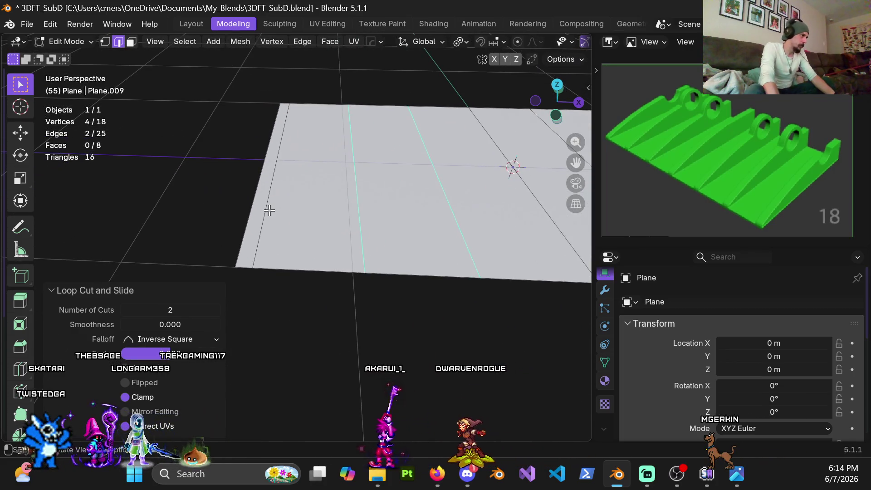
left_click(266, 210)
Bevel the left edge, then collapse that strip back to a single edge.
key("ctrl+b")
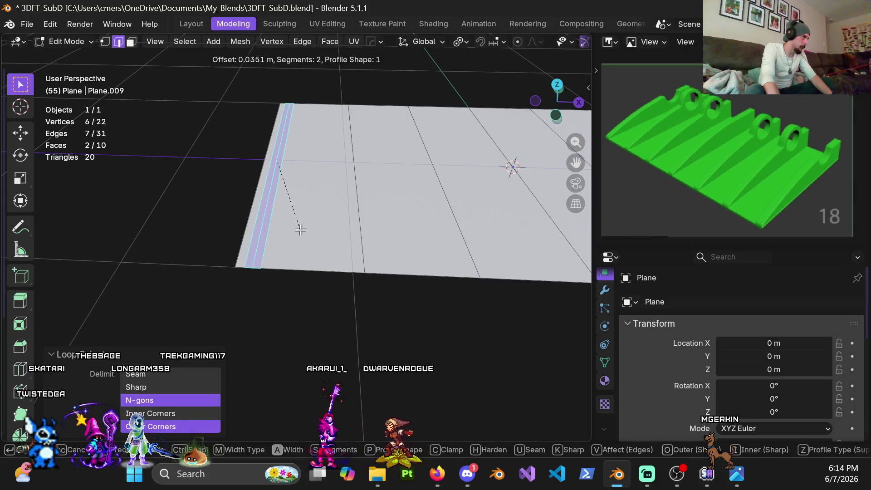
left_click(300, 230)
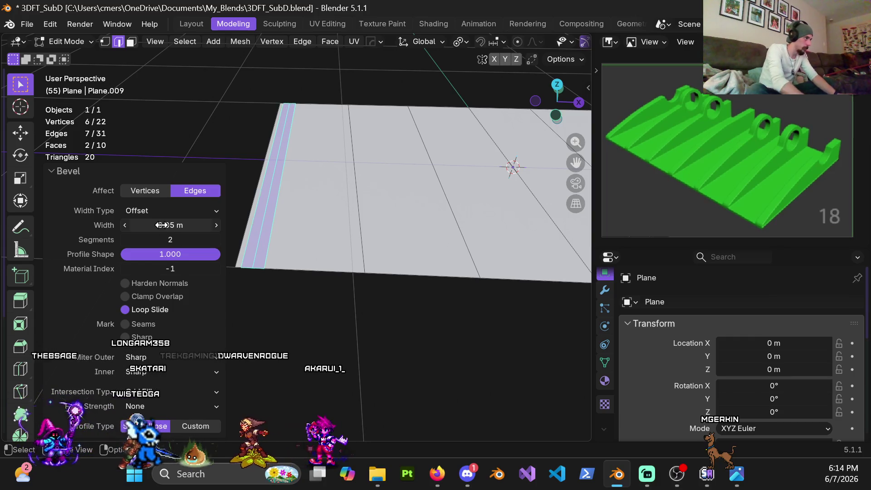
scroll(321, 233, "down", 2)
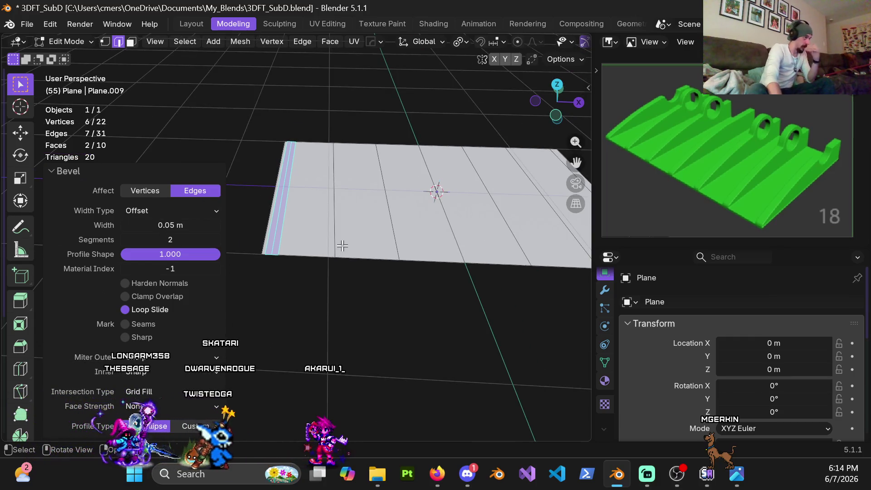
key("ctrl")
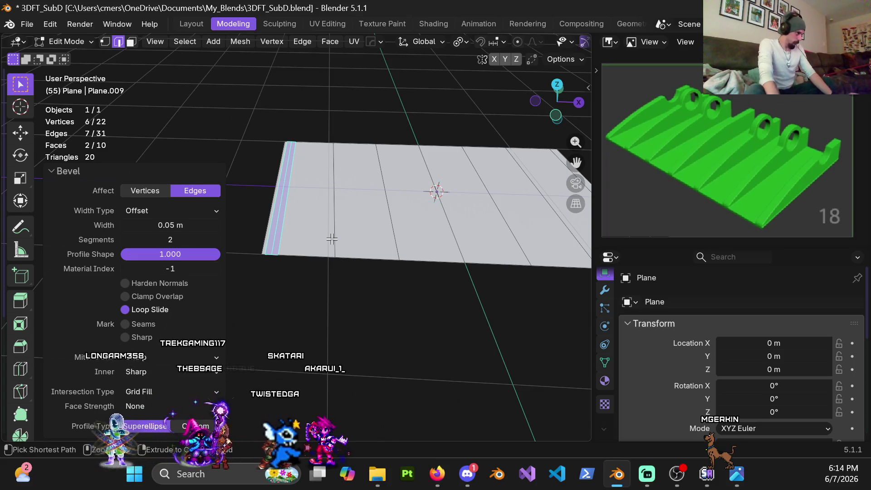
key("ctrl+x")
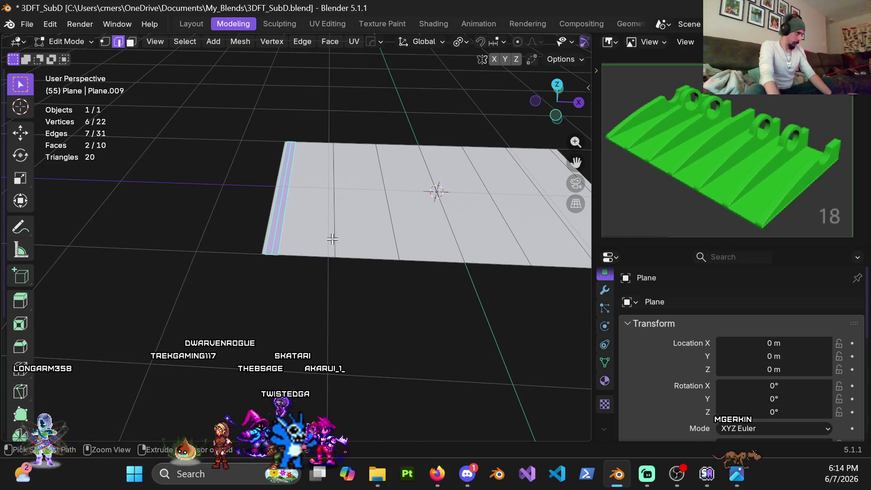
key("ctrl+x")
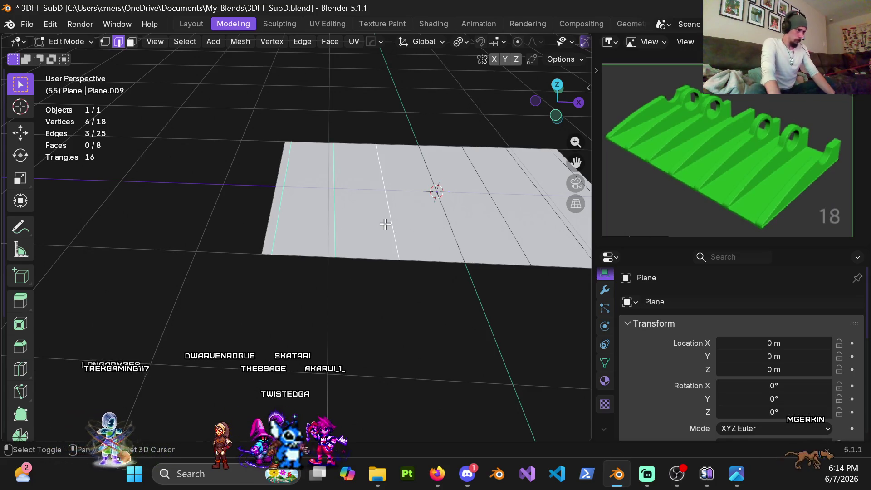
Bevel the seven selected loops into strips 0.05 m wide.
middle_click_drag(510, 222, 362, 236, "shift")
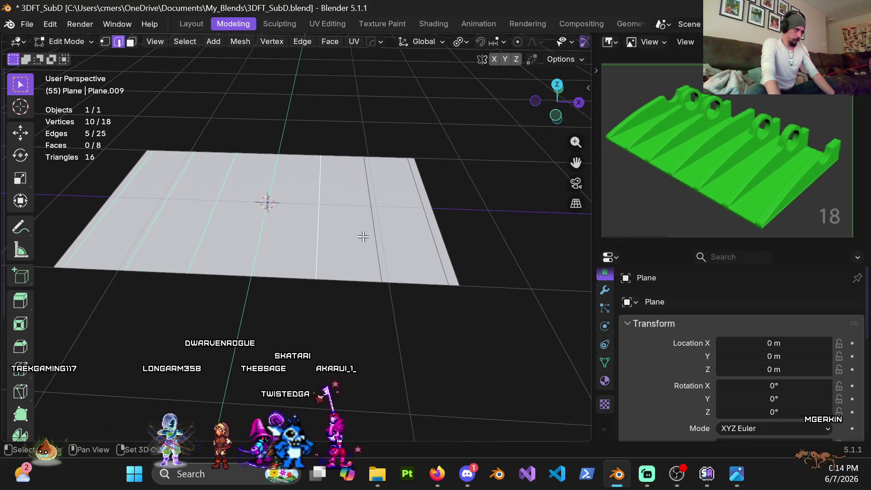
key("ctrl+b")
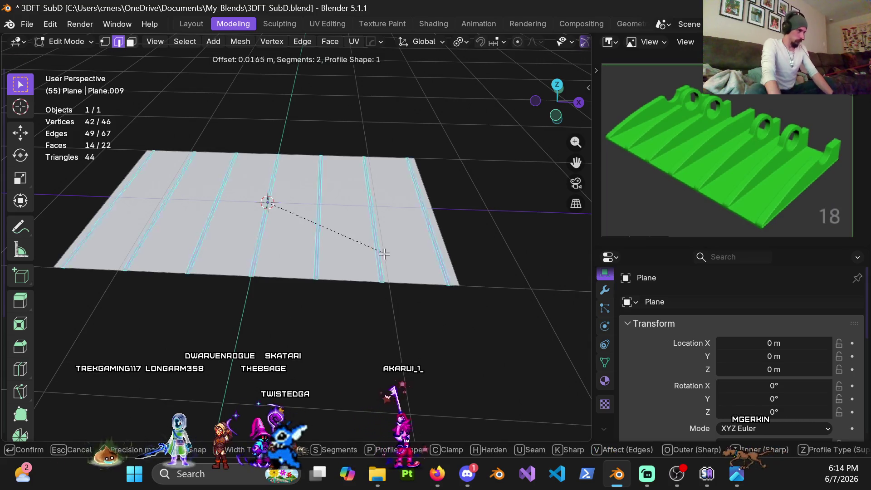
left_click(378, 248)
left_click(168, 226)
type("0.05")
key("Return")
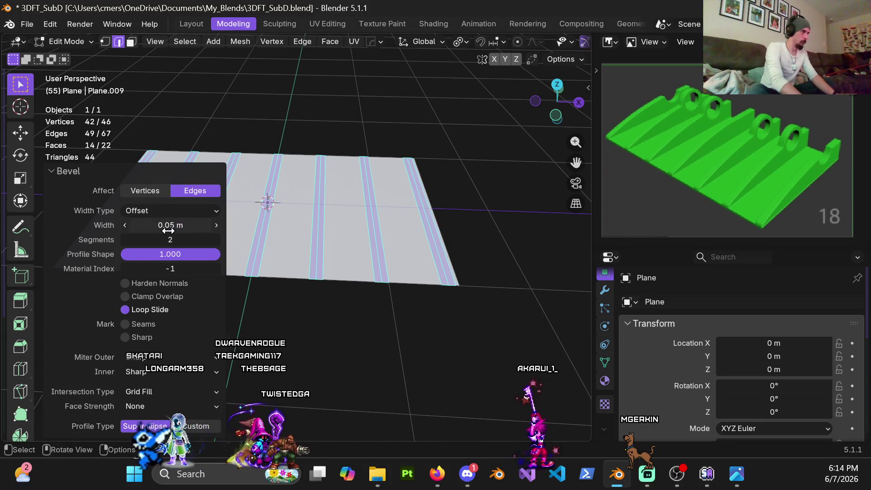
mouse_move(467, 276)
middle_mouse_down()
mouse_move(357, 267)
mouse_move(333, 194)
mouse_move(334, 222)
mouse_move(327, 208)
middle_mouse_up()
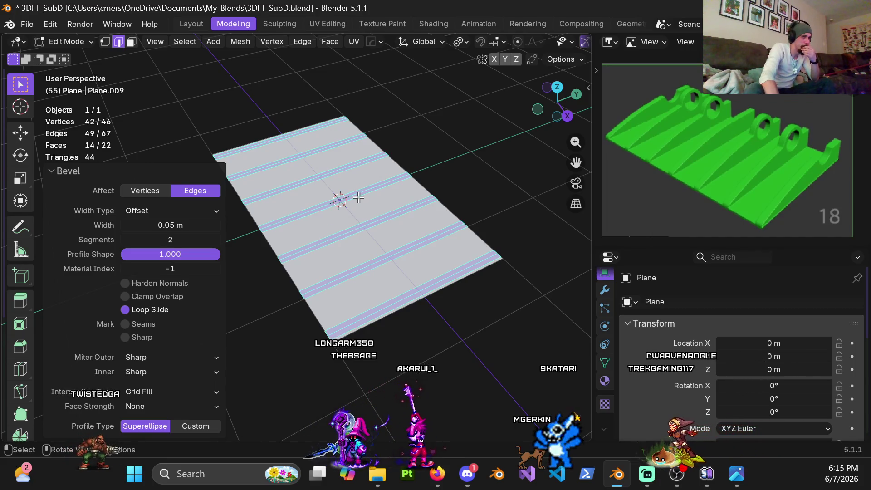
Add a centred loop cut across the ridged plane, cancelling an accidental bevel.
middle_click_drag(357, 197, 304, 183)
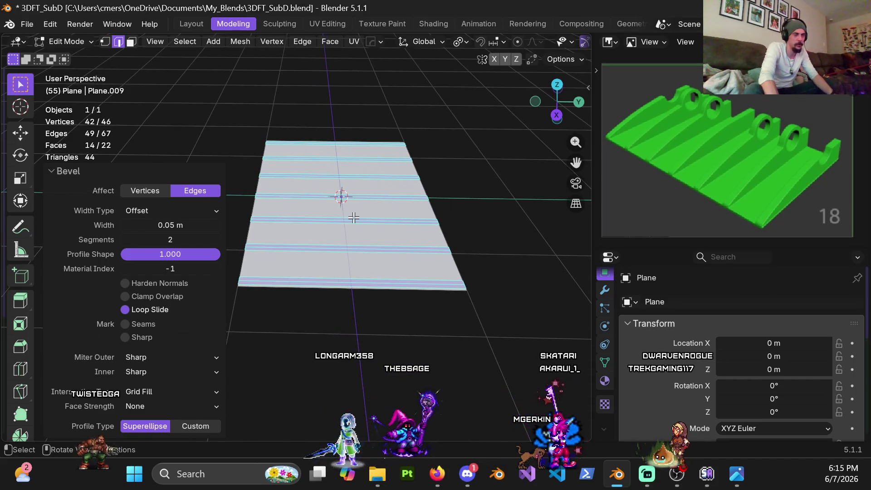
middle_click_drag(353, 217, 350, 254)
key("ctrl+r")
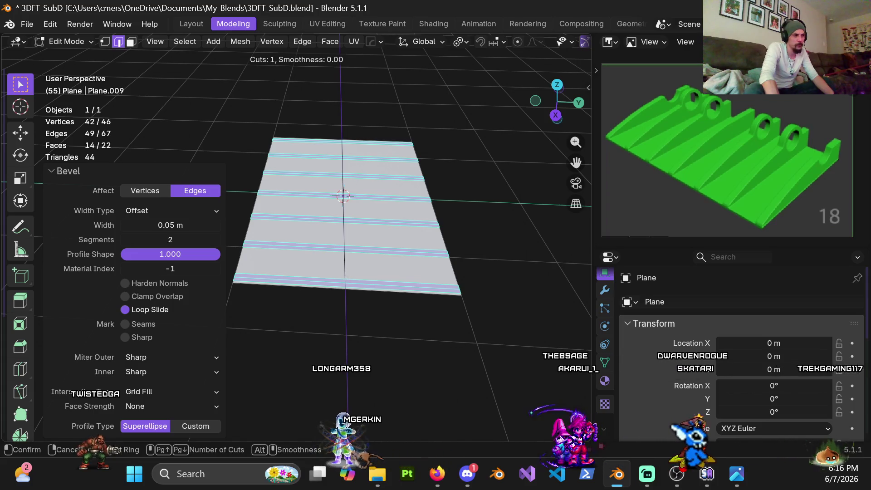
left_click(349, 272)
right_click(349, 272)
key("ctrl+b")
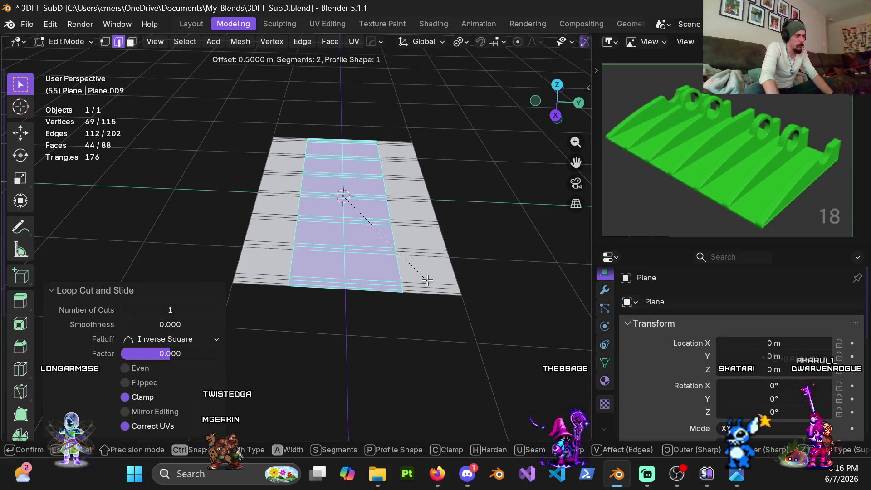
key("Escape")
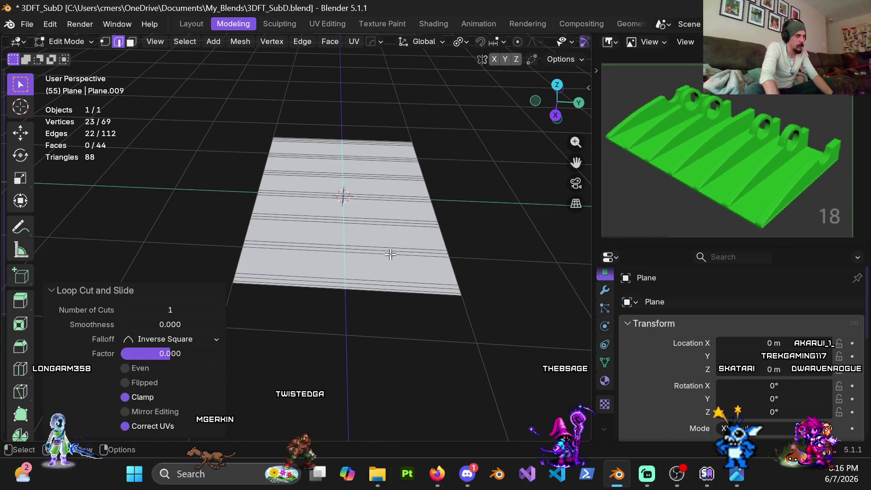
Edge-slide the new loop toward one end of the ridges at factor 0.5.
key("g")
key("g")
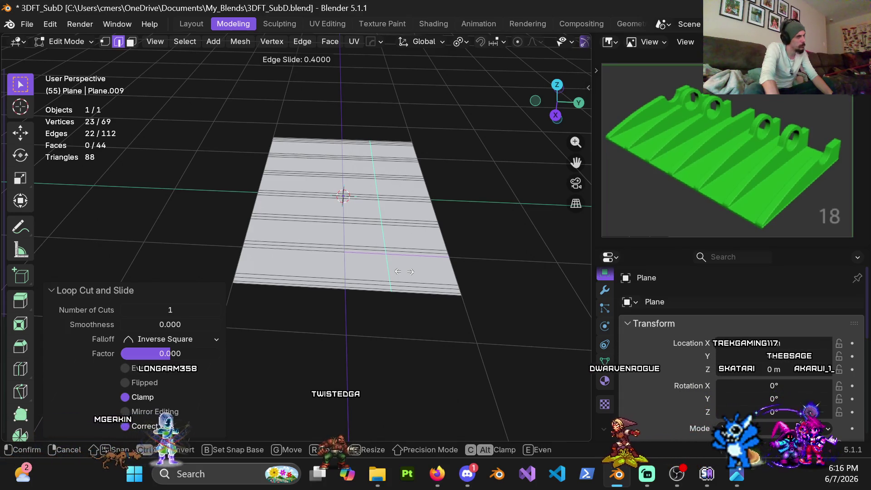
left_click(417, 275)
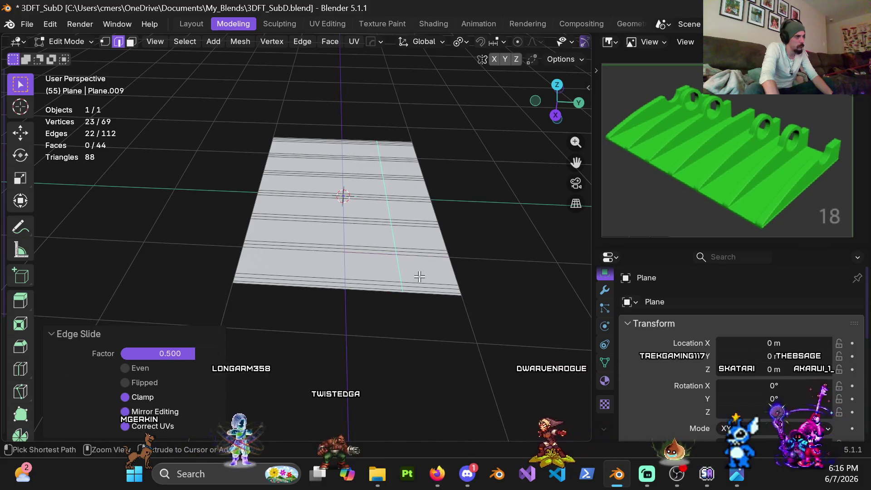
mouse_move(408, 240)
middle_mouse_down("shift")
mouse_move(349, 245)
mouse_move(350, 253)
mouse_move(323, 246)
mouse_move(414, 237)
mouse_move(406, 193)
mouse_move(367, 213)
mouse_move(410, 204)
mouse_move(268, 214)
middle_mouse_up("shift")
scroll(365, 209, "down", 3)
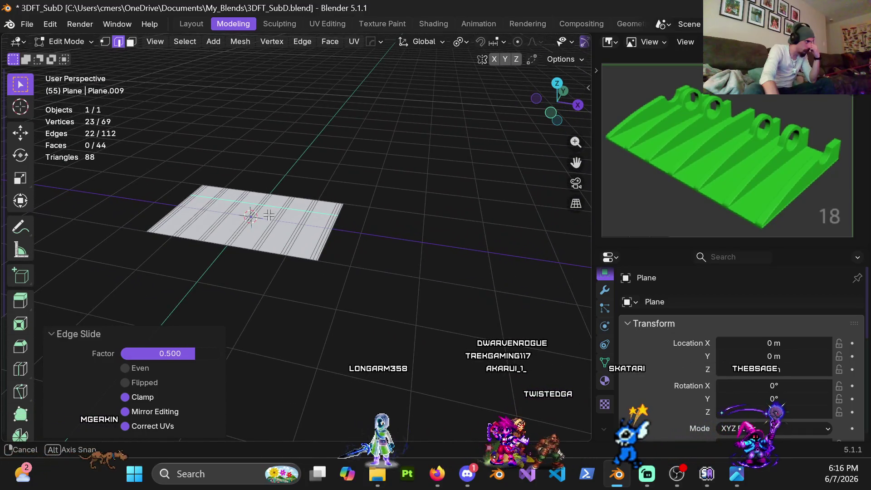
middle_click_drag(269, 215, 270, 214)
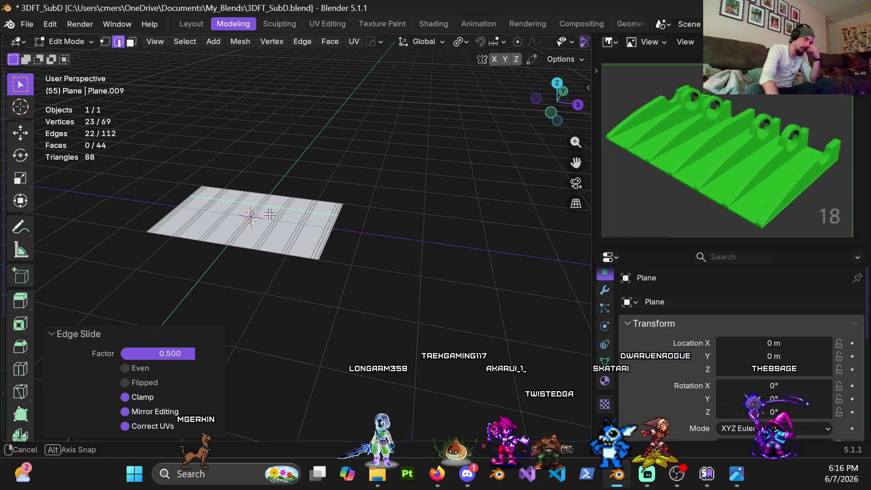
mouse_move(253, 210)
middle_mouse_down()
mouse_move(181, 217)
mouse_move(305, 232)
middle_mouse_up()
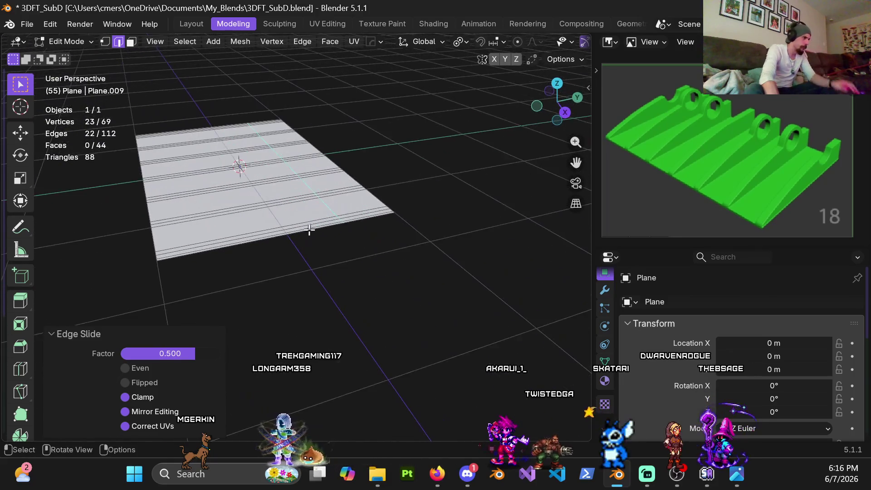
scroll(306, 231, "up", 6)
key("3")
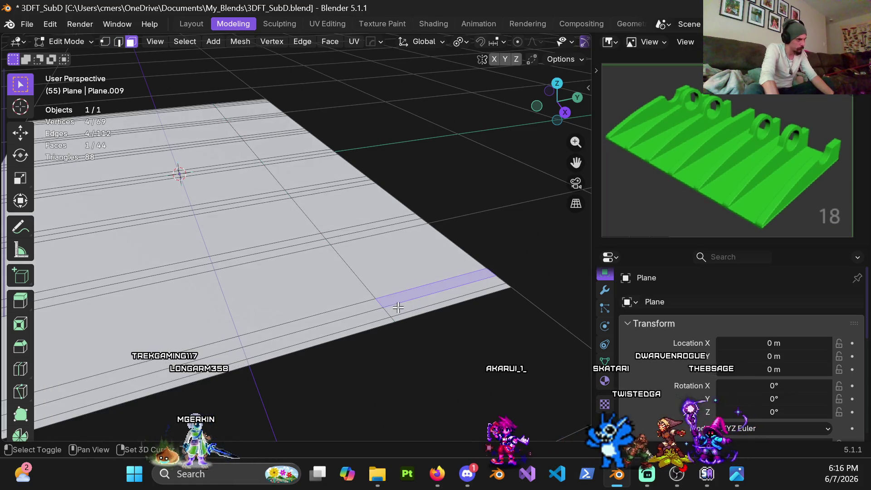
Add three evenly spaced loop cuts across the plane, then undo them.
scroll(372, 306, "down", 4)
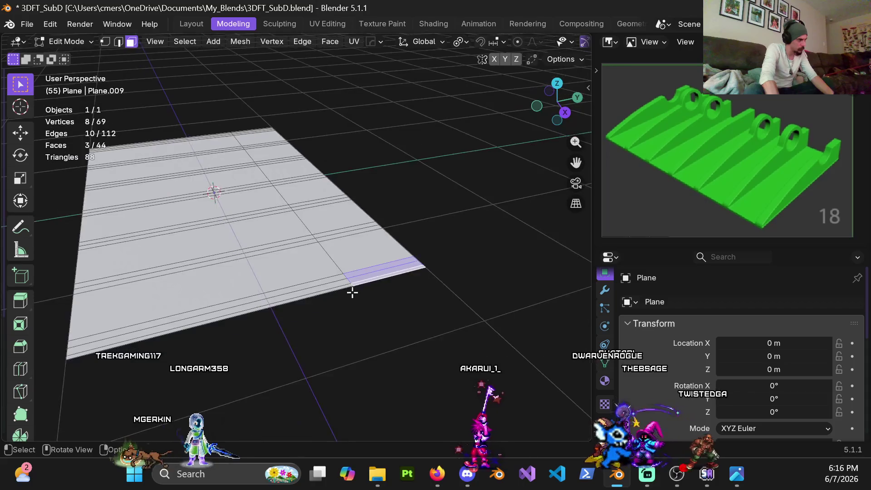
middle_click_drag(352, 291, 418, 252, "shift")
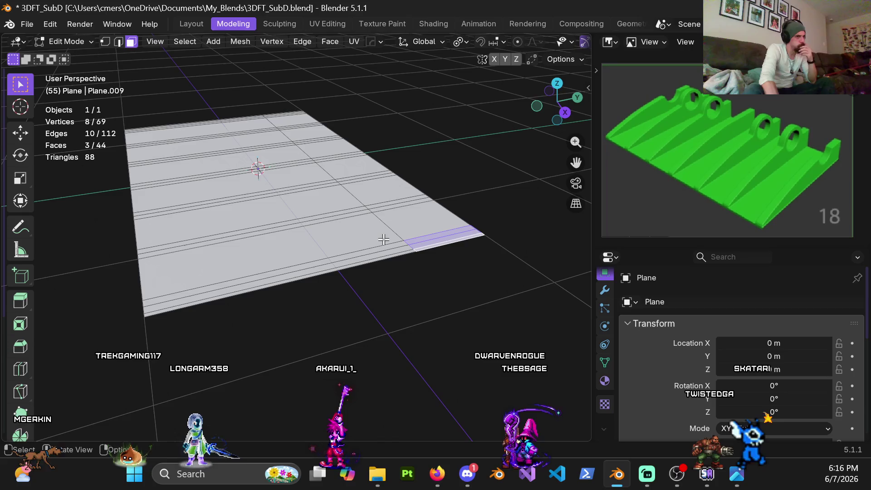
middle_click_drag(264, 228, 304, 218)
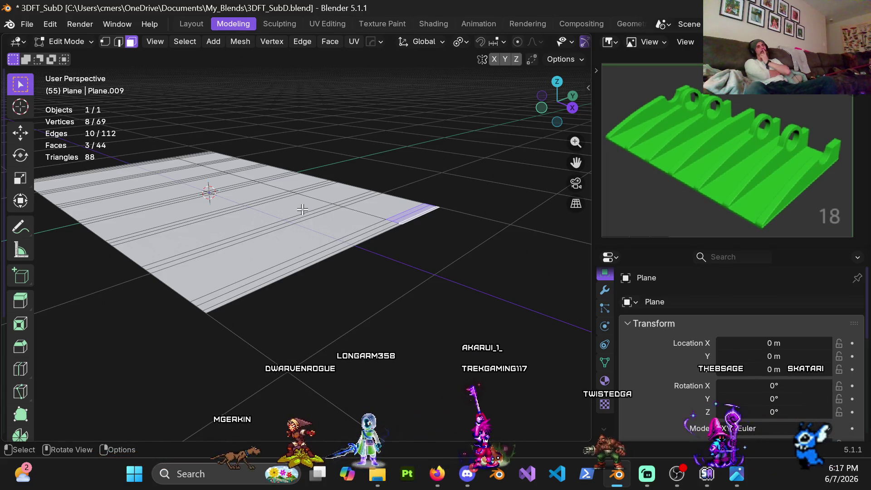
mouse_move(302, 209)
middle_mouse_down()
mouse_move(254, 212)
mouse_move(280, 181)
mouse_move(326, 175)
mouse_move(305, 208)
mouse_move(375, 214)
mouse_move(382, 233)
mouse_move(317, 195)
mouse_move(240, 175)
mouse_move(278, 230)
mouse_move(295, 236)
mouse_move(369, 318)
middle_mouse_up()
key("ctrl+r")
left_click(254, 211)
right_click(253, 233)
key("alt+a")
key("ctrl+z")
Add two evenly spaced loop cuts across the plane instead and clear the selection.
key("ctrl+r")
scroll(301, 229, "up", 1)
left_click(303, 231)
right_click(302, 234)
left_click(369, 318)
mouse_move(330, 237)
middle_mouse_down()
mouse_move(317, 239)
mouse_move(361, 239)
middle_mouse_up()
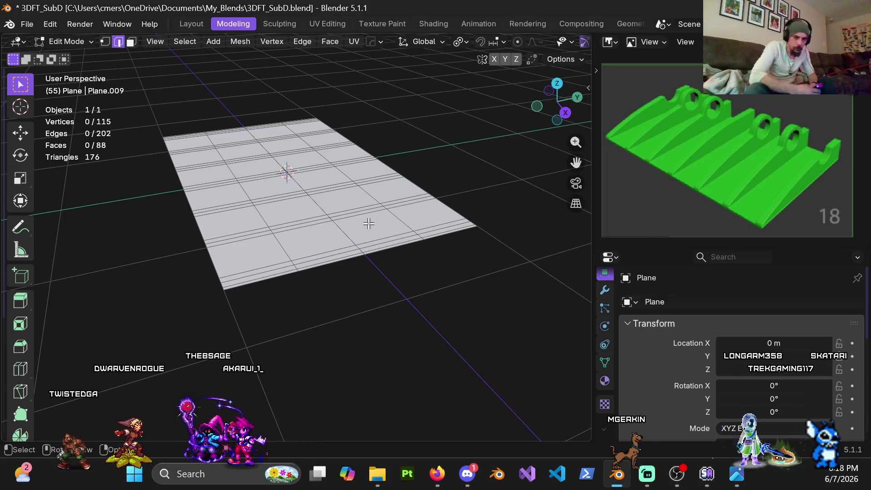
Select the whole mesh and extrude it 0.01 m upward in front view.
mouse_move(379, 125)
middle_mouse_down()
mouse_move(301, 235)
mouse_move(327, 220)
mouse_move(311, 282)
mouse_move(429, 306)
mouse_move(377, 229)
mouse_move(327, 265)
mouse_move(281, 268)
mouse_move(373, 252)
mouse_move(301, 229)
mouse_move(413, 230)
mouse_move(411, 237)
mouse_move(373, 212)
mouse_move(365, 280)
mouse_move(347, 277)
mouse_move(342, 252)
mouse_move(354, 243)
middle_mouse_up()
key("a")
key("KP_1")
type("e")
type(".01")
key("Return")
key("Return")
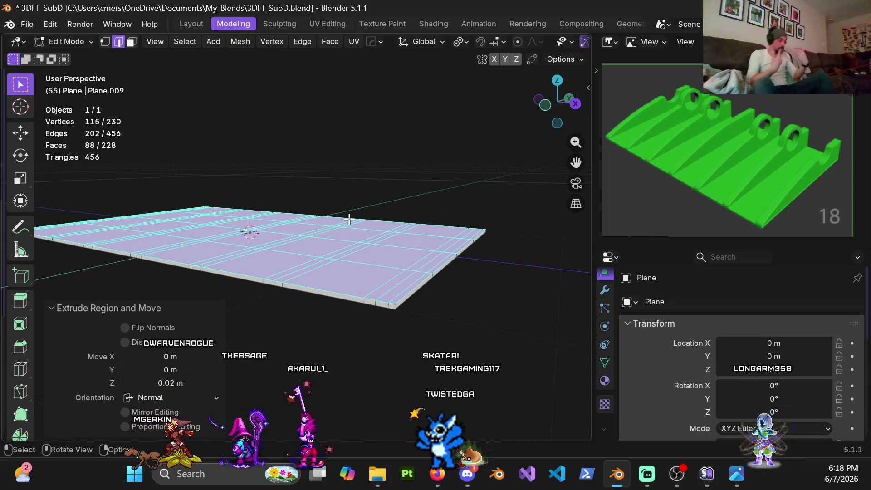
Raise the extrusion height to 0.03 m in the Extrude Region and Move panel.
middle_click_drag(369, 266, 323, 239, "shift")
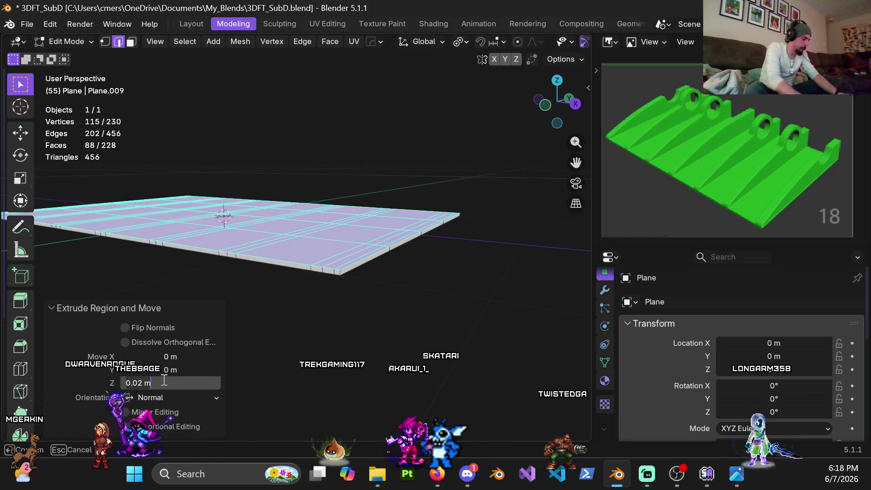
left_click_drag(159, 382, 164, 381)
type("3")
scroll(349, 212, "up", 3)
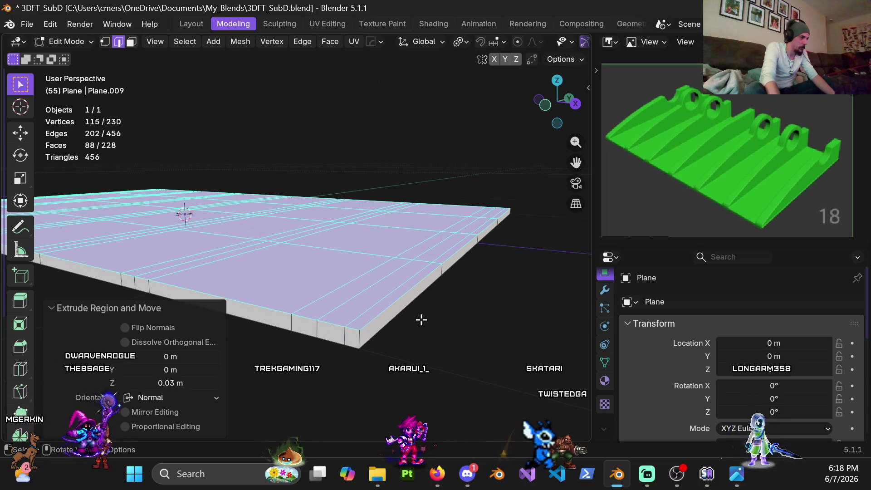
mouse_move(420, 319)
middle_mouse_down()
mouse_move(417, 297)
mouse_move(431, 301)
middle_mouse_up()
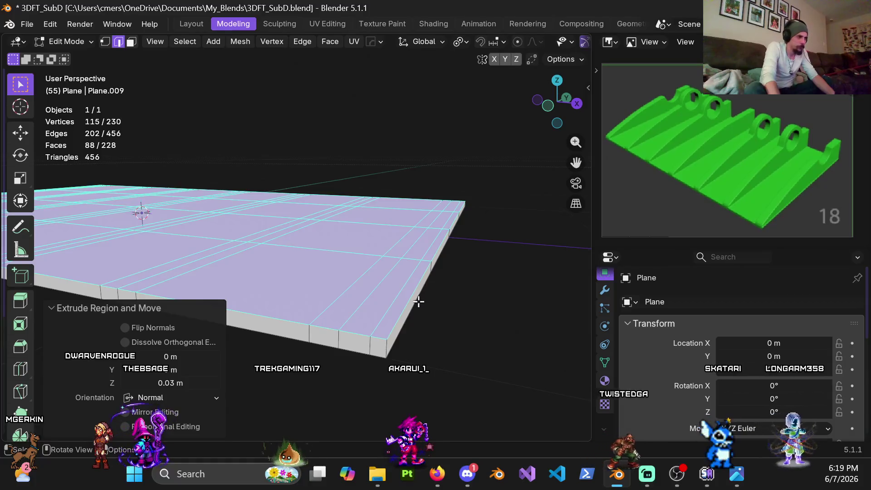
middle_click_drag(419, 301, 417, 311)
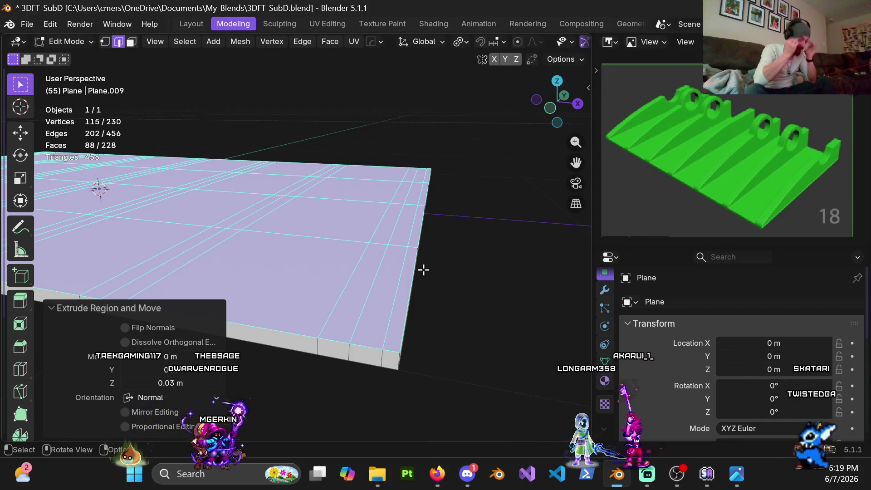
Switch to face select mode and pick a single strip face.
mouse_move(459, 254)
middle_mouse_down()
mouse_move(388, 268)
mouse_move(322, 303)
mouse_move(384, 304)
mouse_move(415, 256)
mouse_move(417, 300)
mouse_move(439, 156)
mouse_move(390, 207)
middle_mouse_up()
key("3")
left_click(417, 249)
scroll(390, 207, "up", 2)
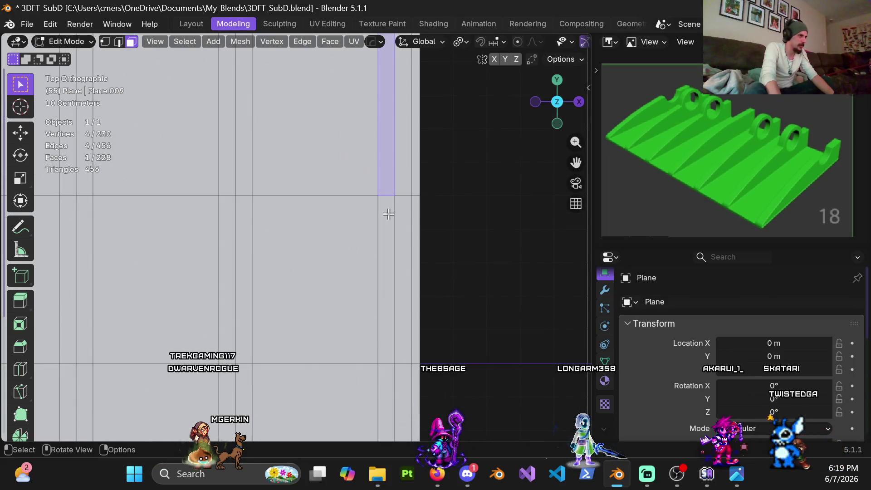
Circle-select the top faces along the first three ridge strips.
left_click(439, 214)
mouse_move(373, 266)
middle_mouse_down()
mouse_move(365, 237)
mouse_move(365, 249)
mouse_move(421, 183)
middle_mouse_up()
key("c")
left_click_drag(418, 165, 417, 243)
middle_click_drag(417, 243, 385, 235, "ctrl")
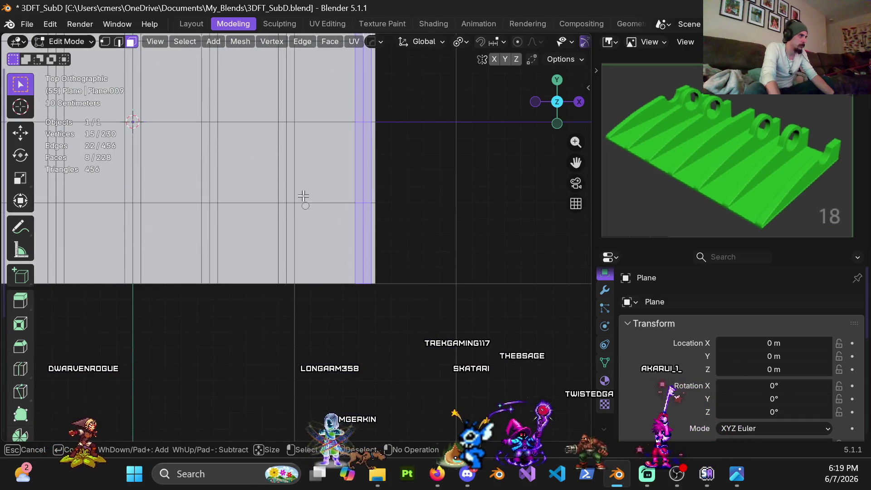
left_click_drag(285, 122, 287, 216)
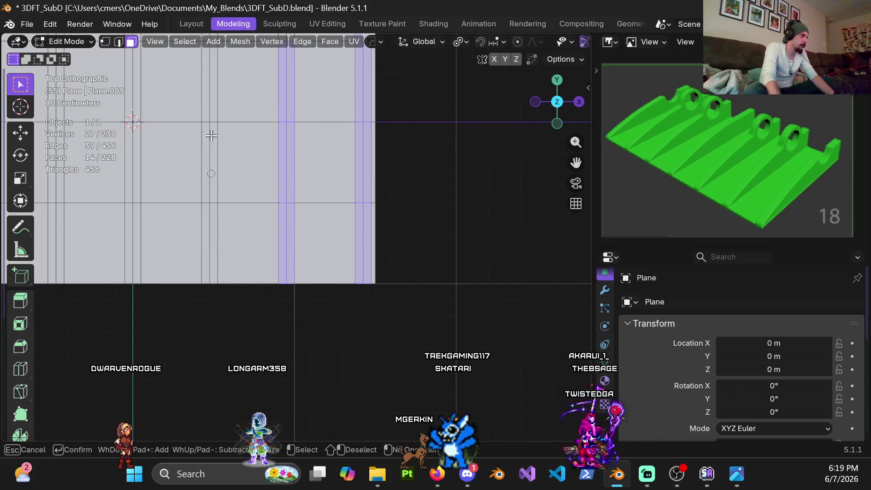
mouse_move(132, 120)
left_mouse_down()
mouse_move(131, 235)
mouse_move(77, 217)
mouse_move(56, 138)
left_mouse_up()
Deselect a stray face and add the remaining ridge strip top faces.
middle_click(168, 241)
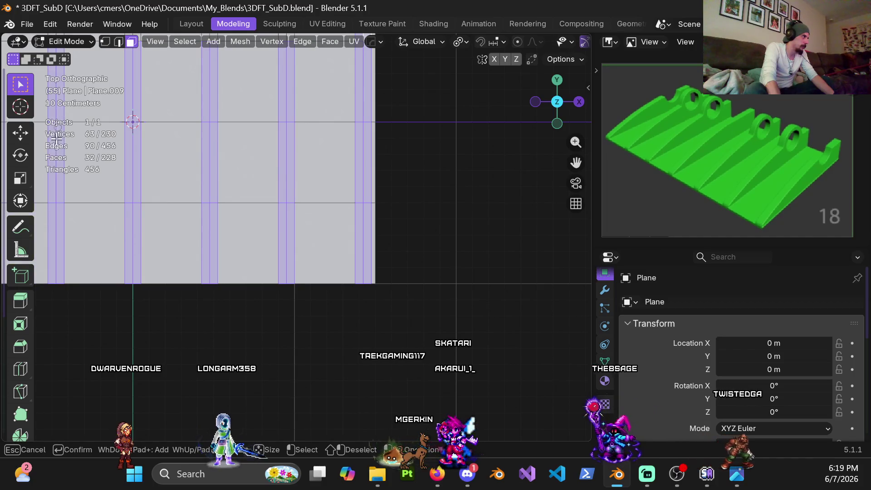
key("Home")
mouse_move(398, 113)
left_mouse_down()
mouse_move(287, 126)
mouse_move(327, 97)
mouse_move(224, 118)
mouse_move(235, 126)
mouse_move(193, 113)
left_mouse_up()
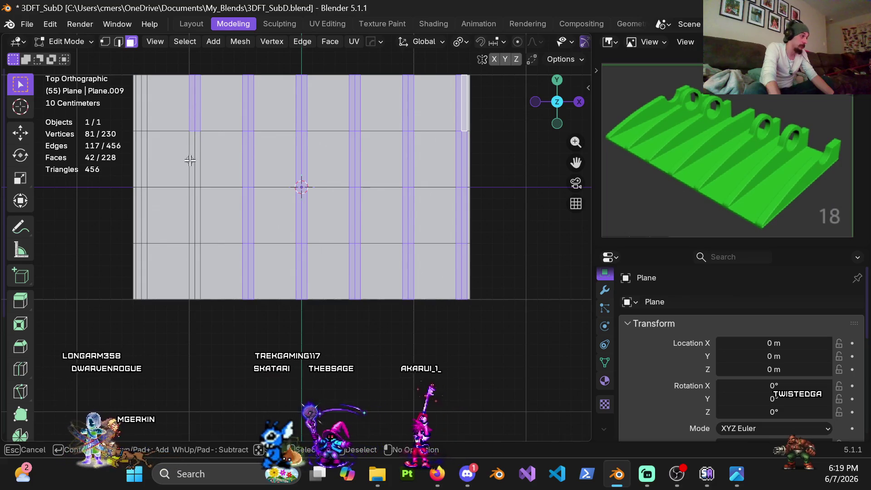
left_click_drag(191, 161, 197, 253)
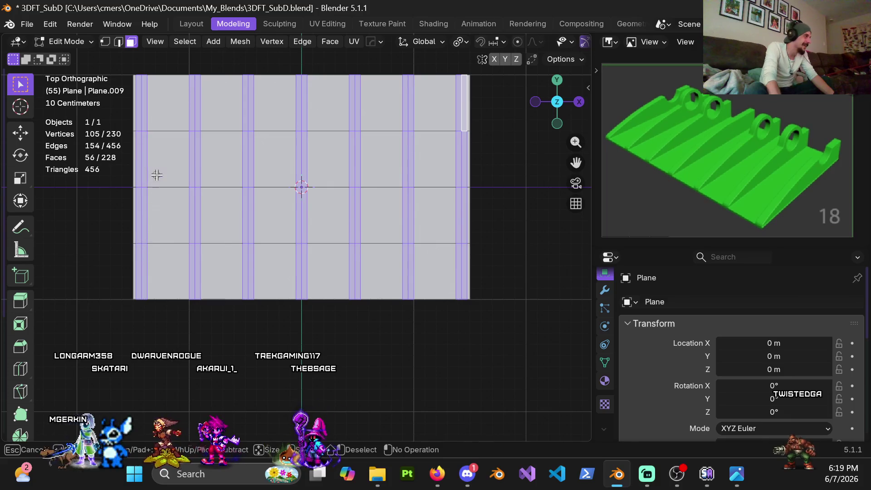
right_click(172, 156)
scroll(351, 162, "up", 5)
mouse_move(343, 162)
middle_mouse_down()
mouse_move(369, 90)
mouse_move(353, 70)
mouse_move(341, 93)
middle_mouse_up()
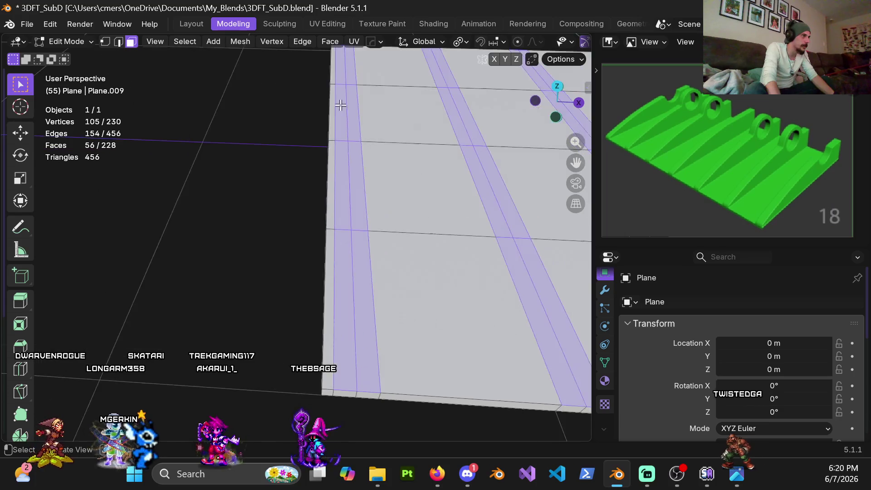
Extrude the selected ridge strip faces 0.2 m upward into tall walls.
scroll(341, 93, "down", 6)
mouse_move(502, 202)
middle_mouse_down()
mouse_move(190, 140)
mouse_move(301, 131)
mouse_move(386, 177)
mouse_move(317, 113)
mouse_move(286, 124)
mouse_move(395, 179)
mouse_move(418, 181)
middle_mouse_up()
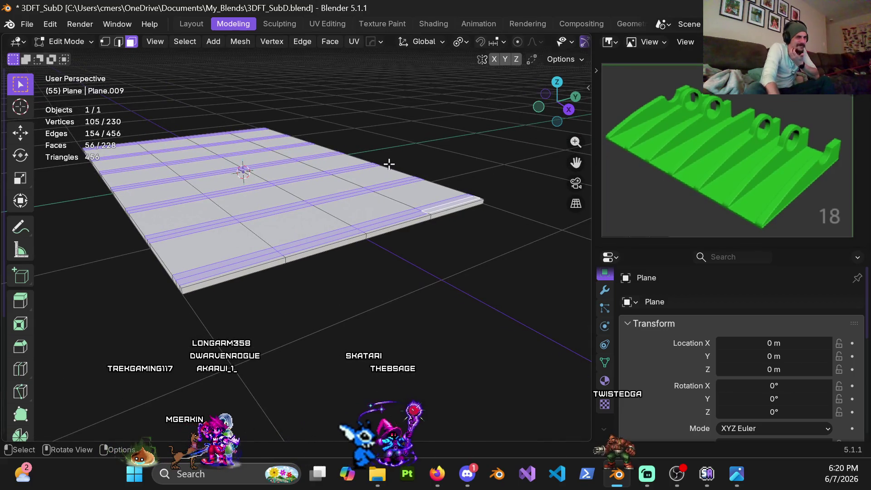
mouse_move(368, 158)
middle_mouse_down()
mouse_move(313, 141)
mouse_move(321, 145)
middle_mouse_up()
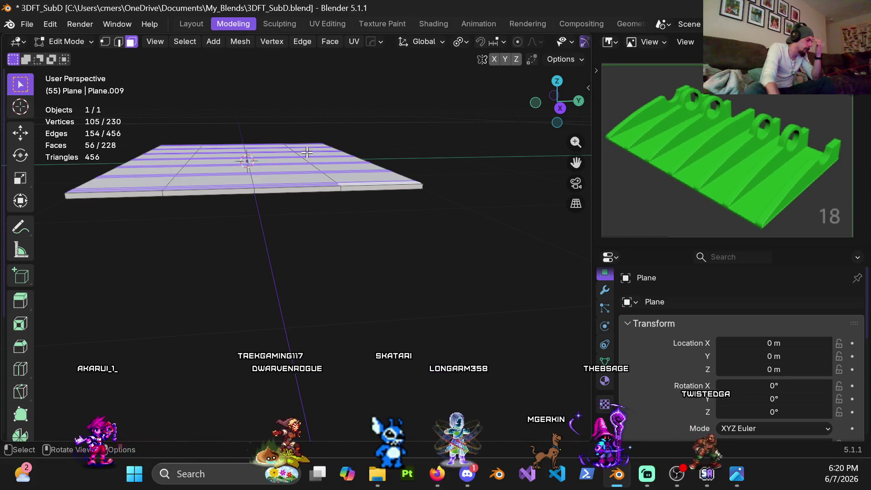
mouse_move(304, 153)
middle_mouse_down("alt")
mouse_move(309, 136)
mouse_move(303, 152)
mouse_move(336, 171)
mouse_move(373, 232)
middle_mouse_up("alt")
scroll(373, 231, "up", 3)
middle_click_drag(414, 251, 375, 262, "shift")
key("e")
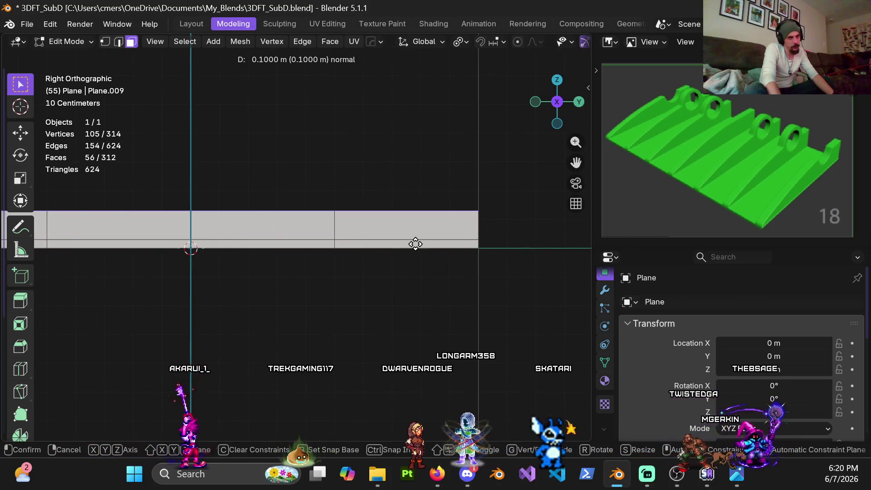
left_click(408, 225)
mouse_move(408, 225)
middle_mouse_down()
mouse_move(360, 209)
mouse_move(459, 204)
mouse_move(462, 189)
mouse_move(423, 241)
mouse_move(429, 192)
mouse_move(315, 199)
mouse_move(384, 204)
middle_mouse_up()
scroll(359, 209, "down", 5)
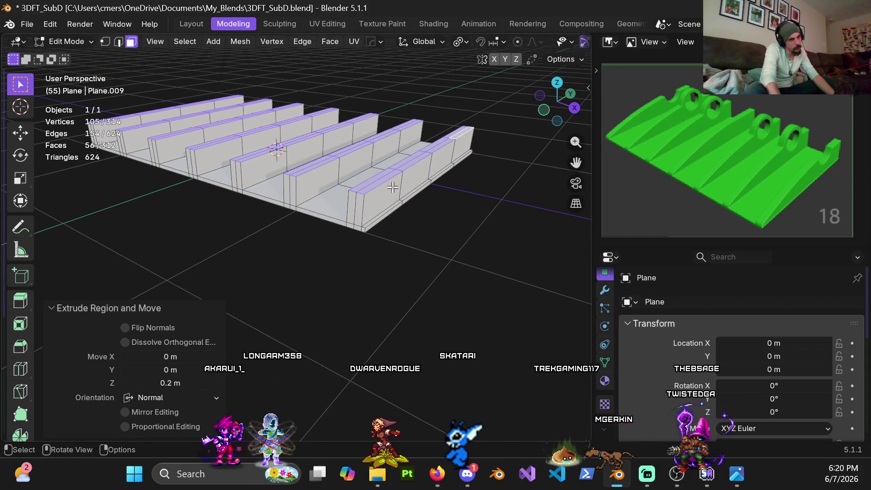
scroll(392, 186, "up", 3)
In edge select mode, select the top edges at one end of each ridge.
key("2")
left_click(400, 159)
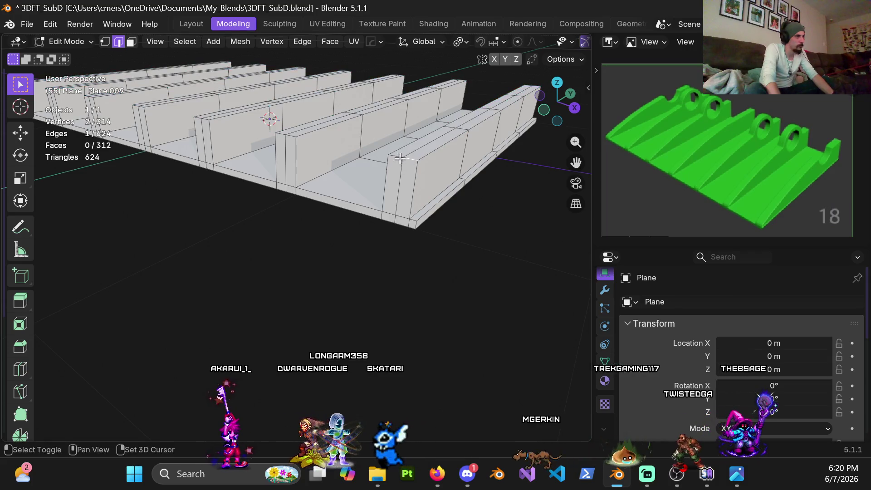
left_click(286, 133, "shift")
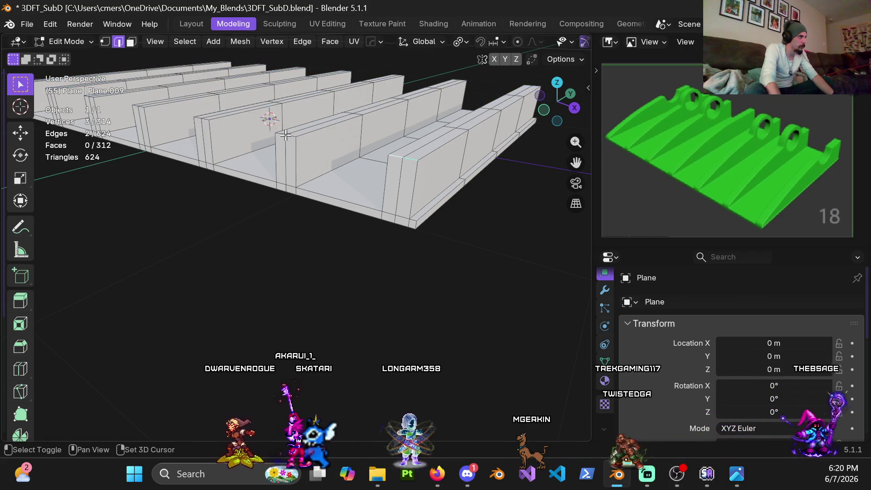
scroll(308, 172, "up", 3)
left_click(323, 198, "shift")
left_click(335, 143, "shift")
left_click(174, 113, "shift")
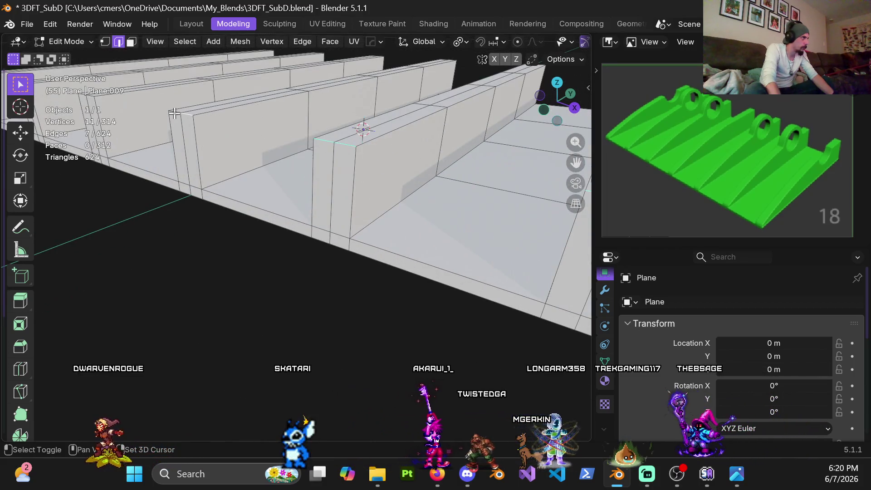
middle_click_drag(169, 114, 424, 232, "shift")
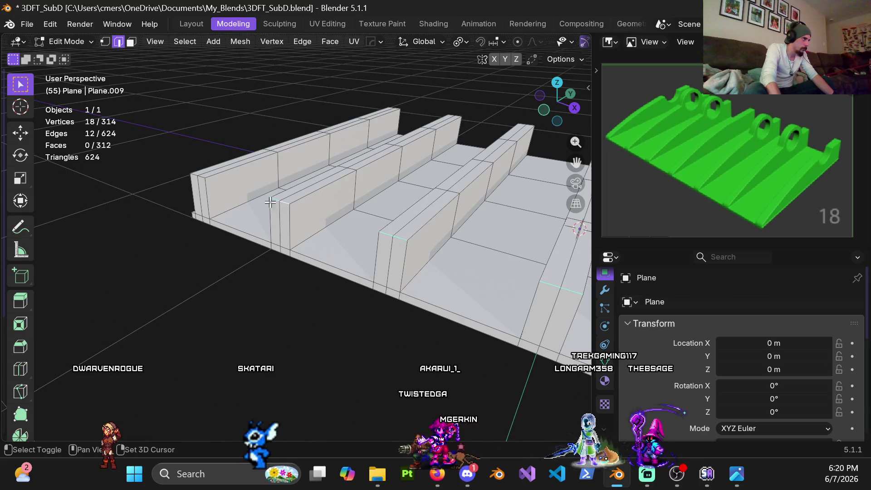
middle_click_drag(193, 173, 354, 215)
Move the selected ridge edges down along Z, first entering -0.018 m.
key("g")
key("z")
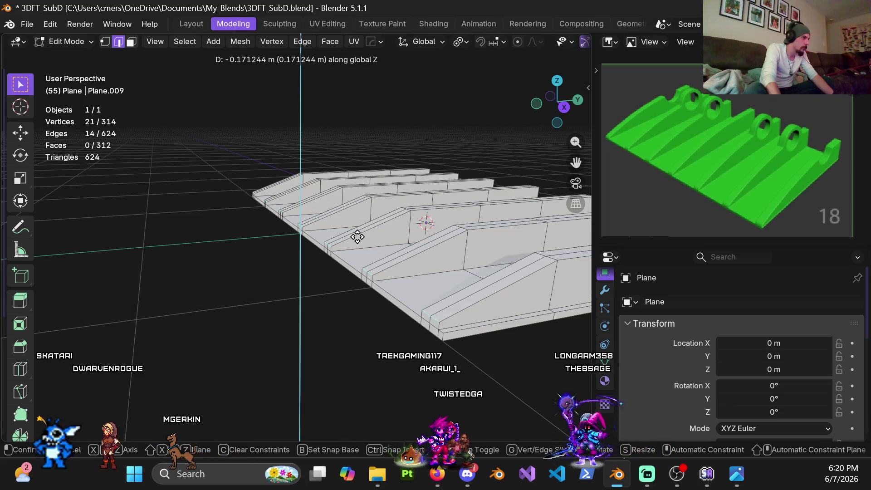
left_click(358, 233)
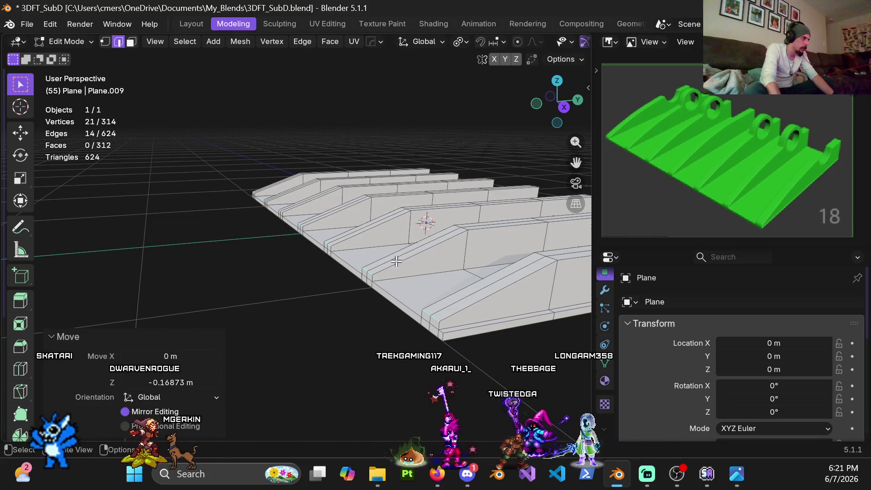
left_click(174, 384)
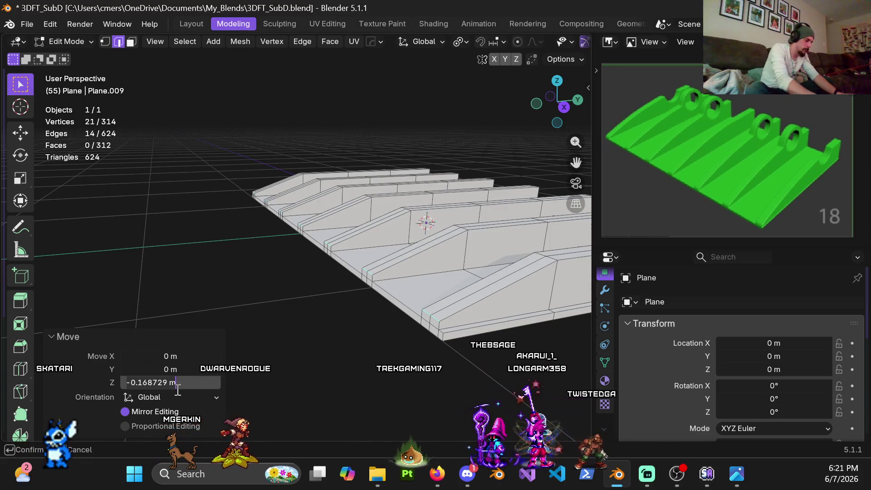
type("-.018")
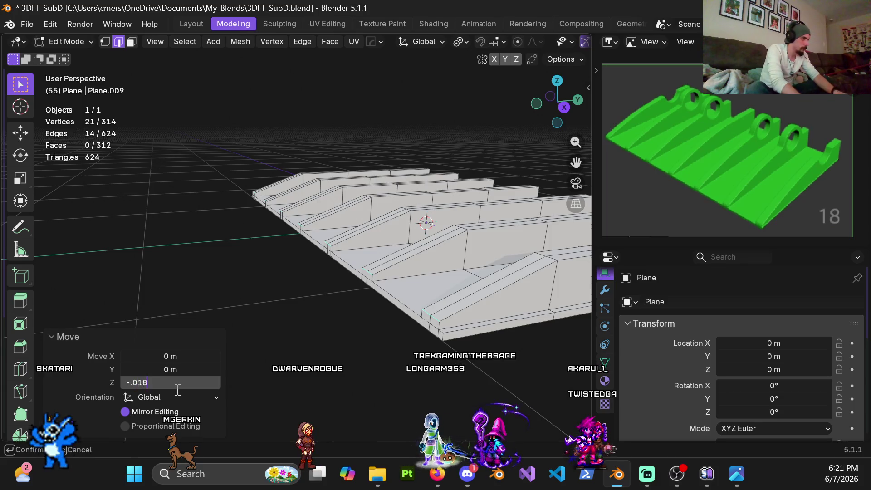
key("Return")
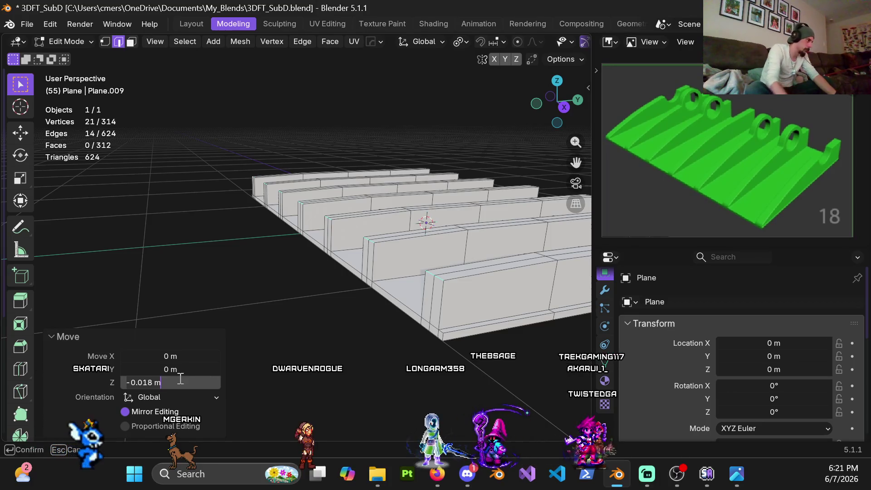
Correct the vertical move to -0.18 m, then -0.16 m, and select one ridge edge.
key("BackSpace")
key("BackSpace")
key("BackSpace")
type("18")
key("Return")
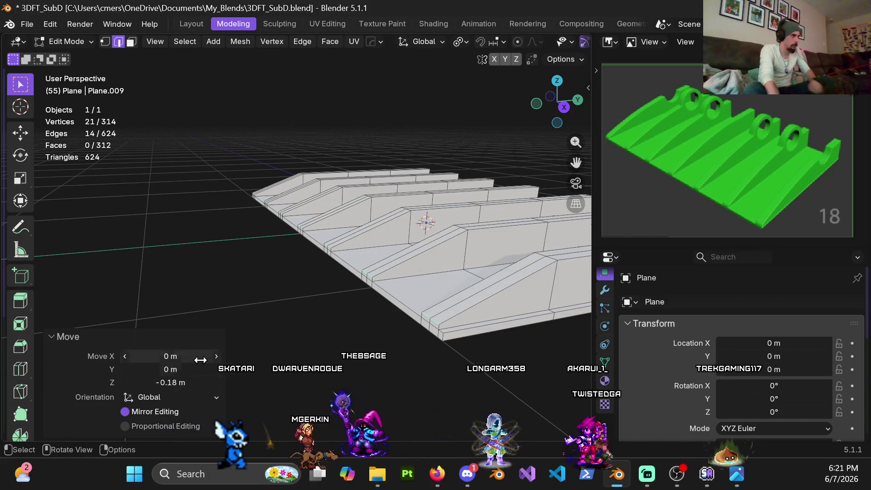
double_click(169, 383)
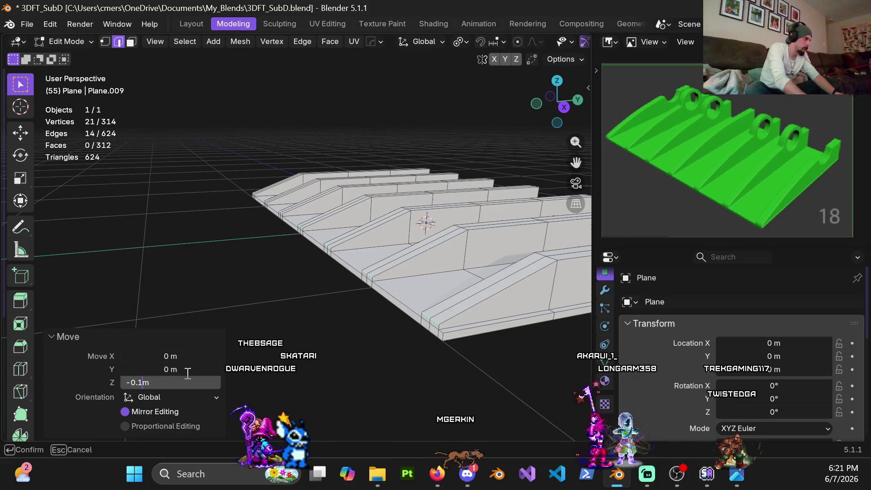
type("6")
key("Return")
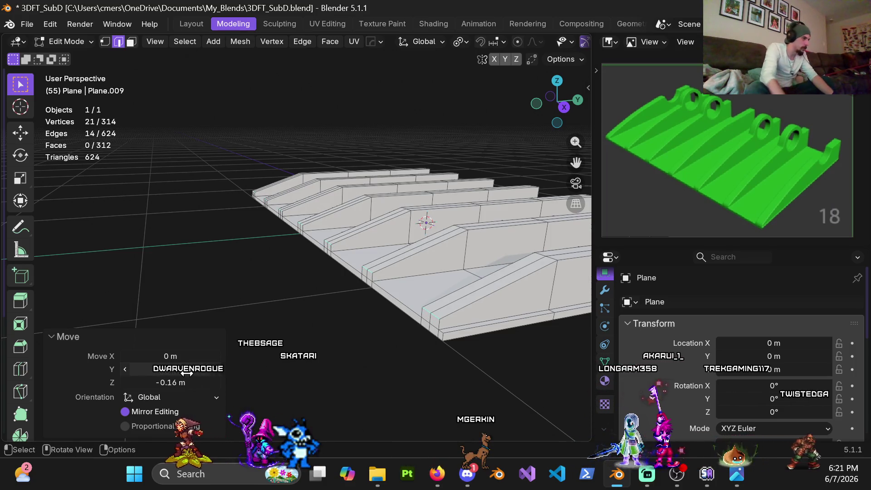
mouse_move(327, 290)
middle_mouse_down()
mouse_move(353, 304)
mouse_move(327, 268)
middle_mouse_up()
left_click(329, 250)
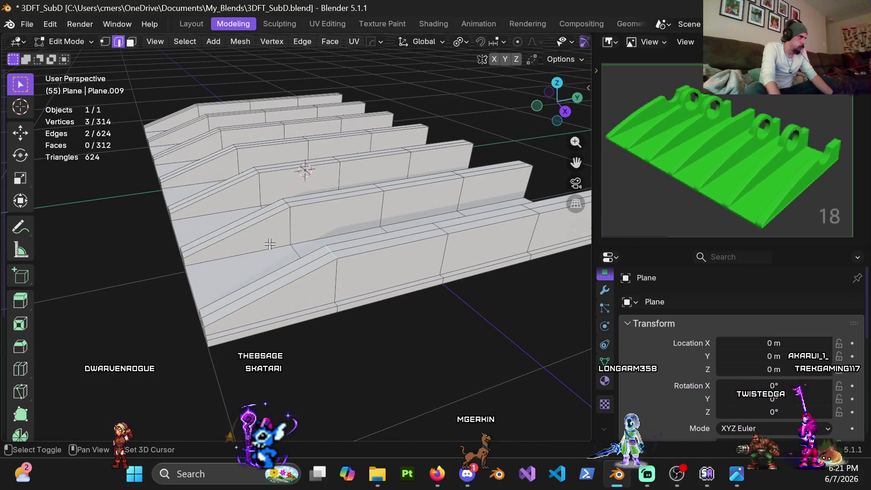
key("KP_7")
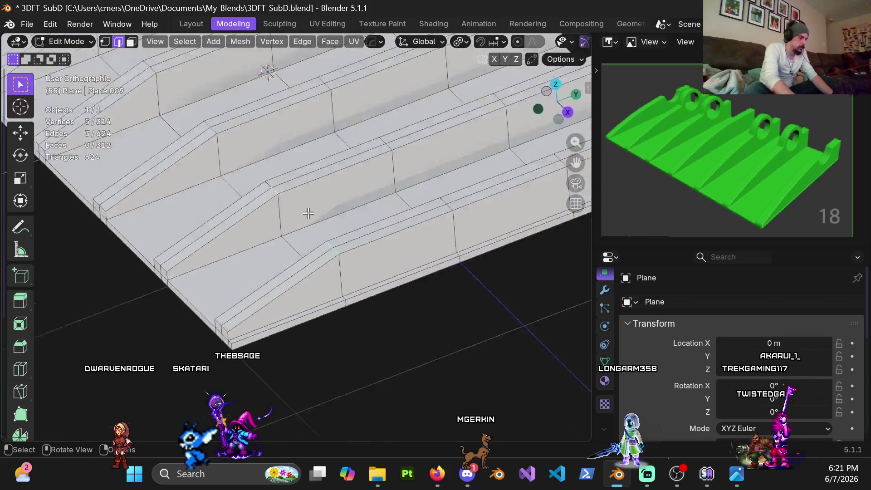
In Top Orthographic view, add the next row of ridge-top edges to the selection.
scroll(359, 235, "up", 2)
left_click(368, 226, "shift")
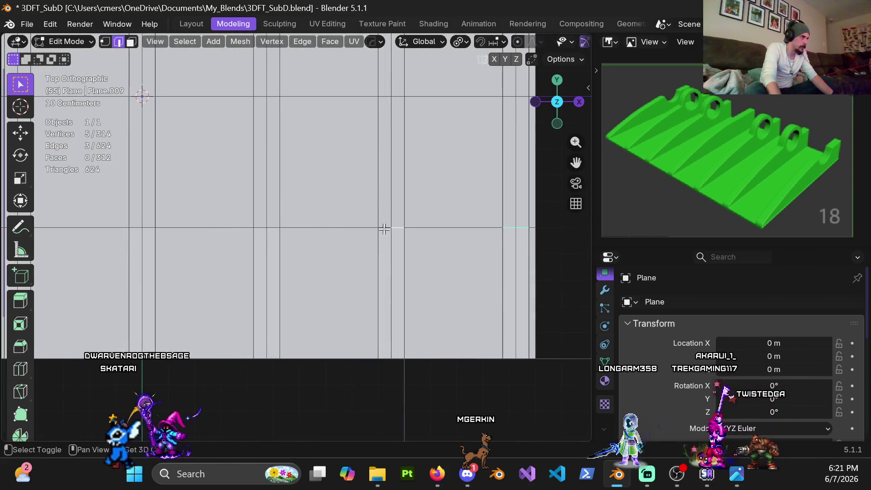
left_click(263, 227, "shift")
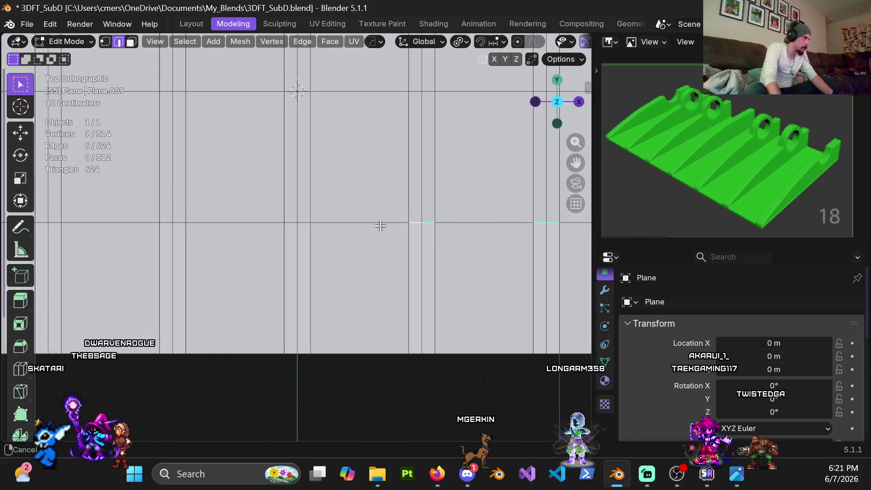
left_click(173, 218, "shift")
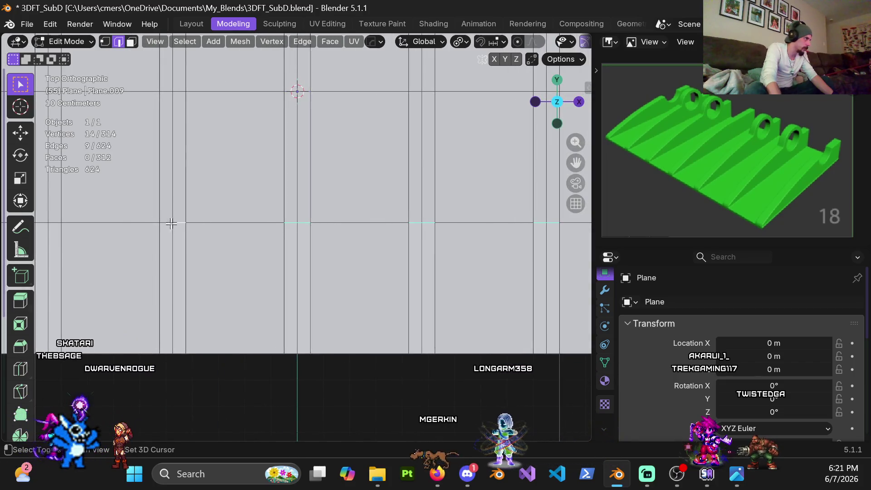
middle_click_drag(27, 223, 254, 227, "shift")
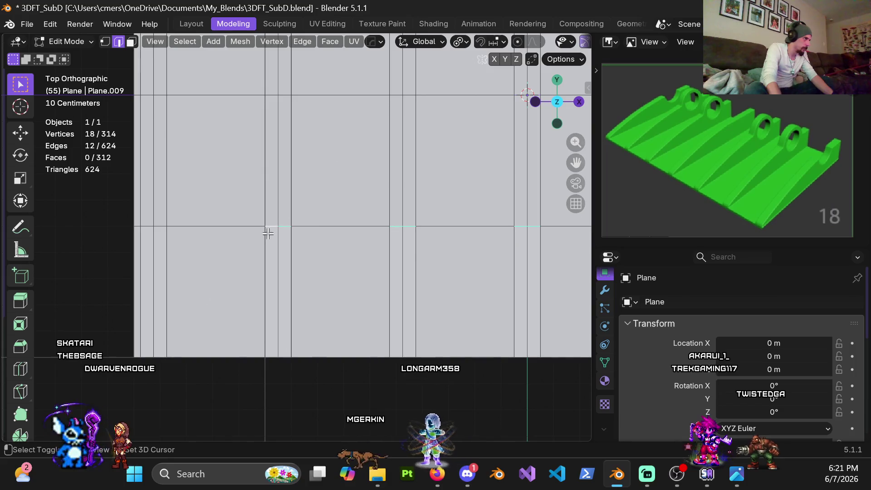
left_click(146, 226, "shift")
Lower the selected ridge edges about 0.072 m along Z.
mouse_move(146, 227)
middle_mouse_down()
mouse_move(282, 248)
mouse_move(318, 227)
mouse_move(308, 211)
mouse_move(317, 217)
mouse_move(322, 188)
mouse_move(328, 206)
middle_mouse_up()
key("g")
key("z")
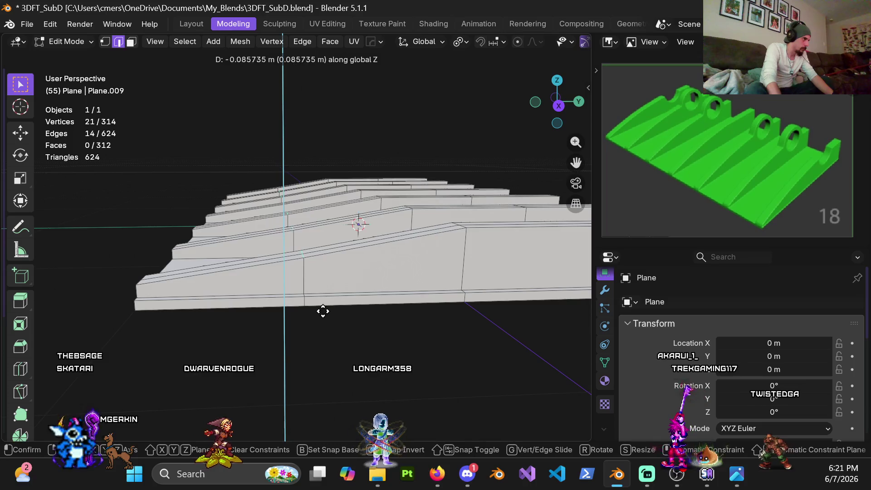
left_click(322, 303)
scroll(306, 258, "down", 4)
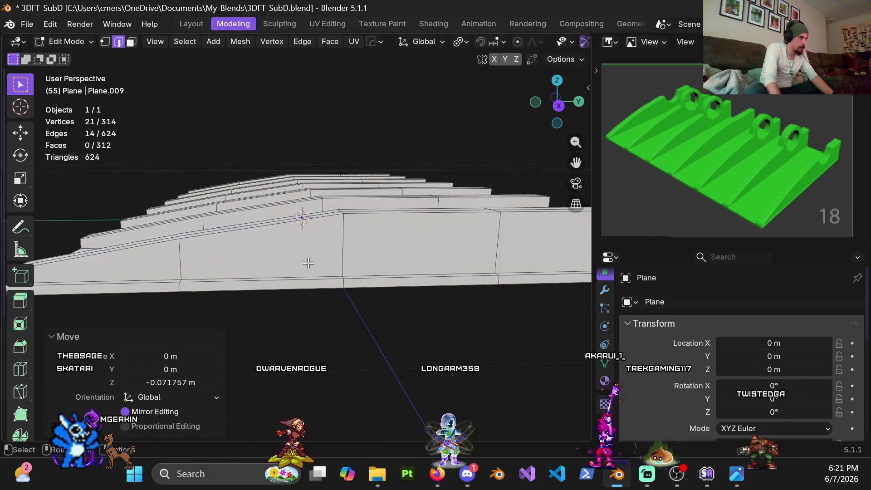
mouse_move(289, 249)
middle_mouse_down()
mouse_move(294, 276)
mouse_move(247, 267)
mouse_move(317, 249)
middle_mouse_up()
key("ctrl+r")
Place and slide a loop cut across the ridges near their sloped ends.
left_click(318, 249)
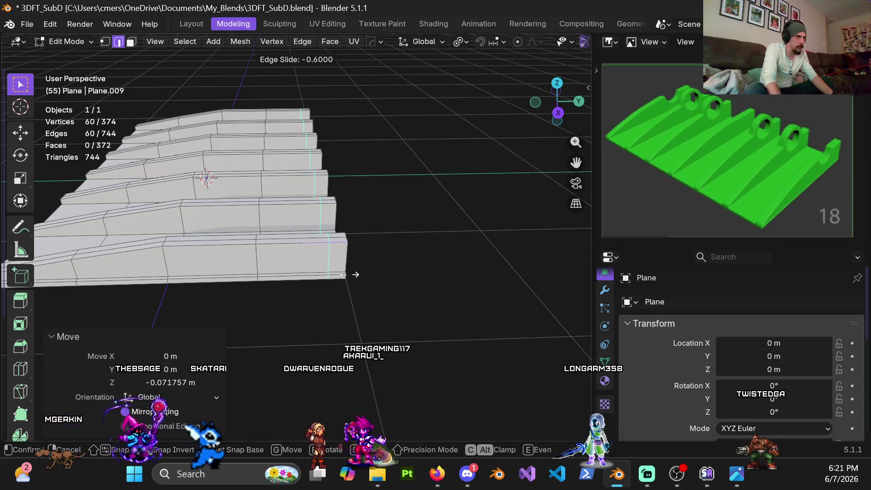
left_click(343, 273)
middle_click_drag(343, 273, 358, 252, "shift")
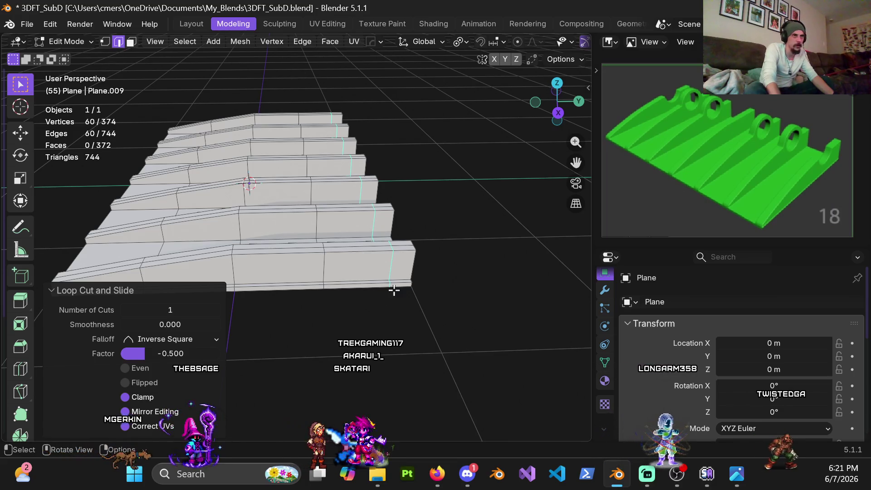
middle_click_drag(390, 277, 361, 197)
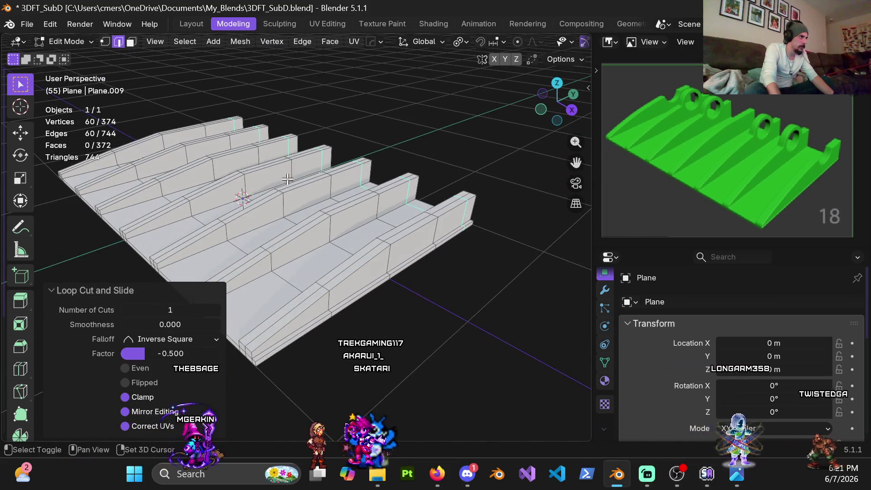
mouse_move(280, 170)
middle_mouse_down()
mouse_move(354, 227)
mouse_move(317, 216)
mouse_move(382, 219)
mouse_move(370, 216)
middle_mouse_up()
Add another set of multiple loop cuts near the ridge ends, then select one edge.
key("ctrl+r")
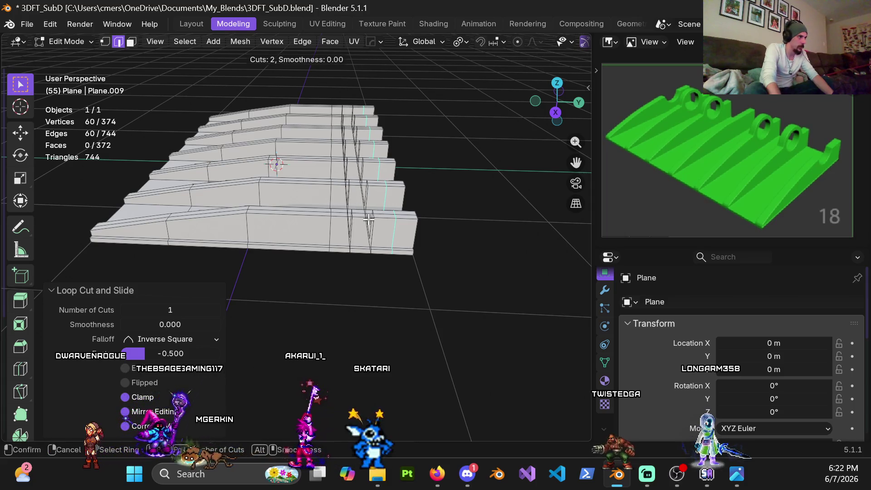
left_click(376, 190)
mouse_move(386, 216)
middle_mouse_down()
mouse_move(408, 216)
mouse_move(349, 214)
mouse_move(347, 256)
mouse_move(358, 271)
middle_mouse_up()
left_click(345, 250)
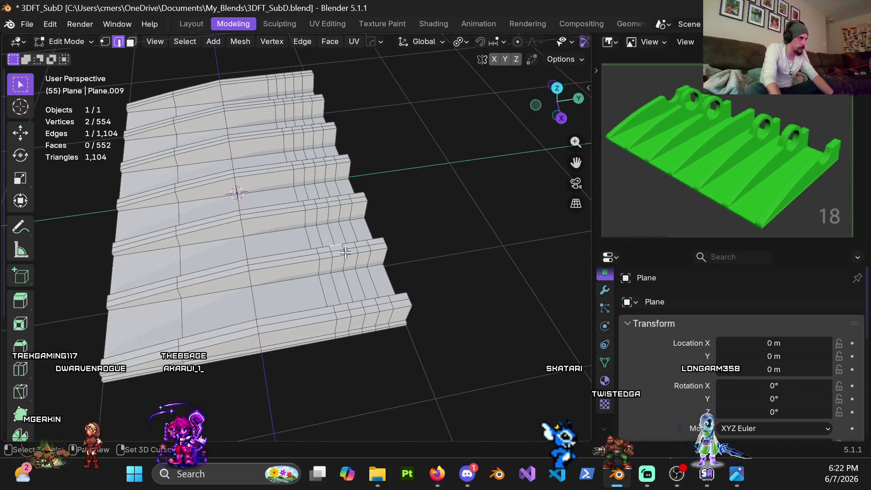
Add another ridge-end edge to the selection while orbiting around the ridges.
left_click(361, 310, "shift")
mouse_move(362, 310)
middle_mouse_down()
mouse_move(433, 269)
mouse_move(377, 262)
mouse_move(369, 275)
mouse_move(297, 315)
middle_mouse_up()
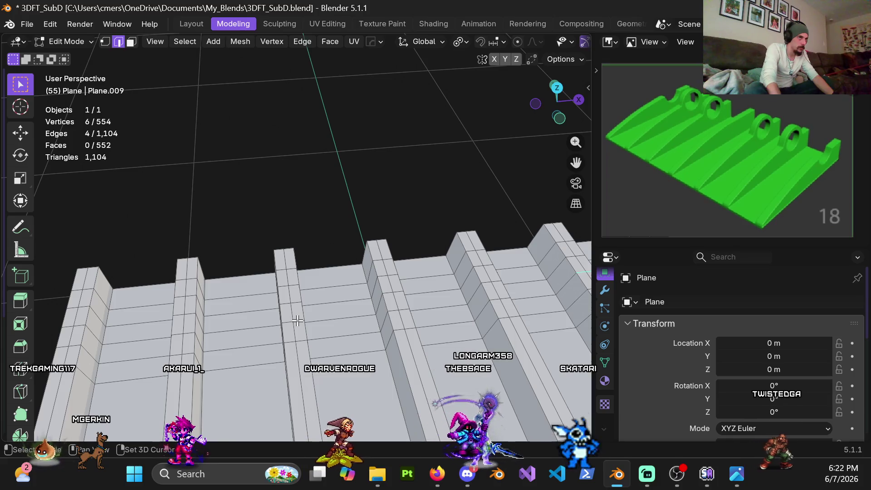
mouse_move(313, 291)
middle_mouse_down()
mouse_move(325, 256)
mouse_move(358, 260)
middle_mouse_up()
scroll(325, 256, "up", 2)
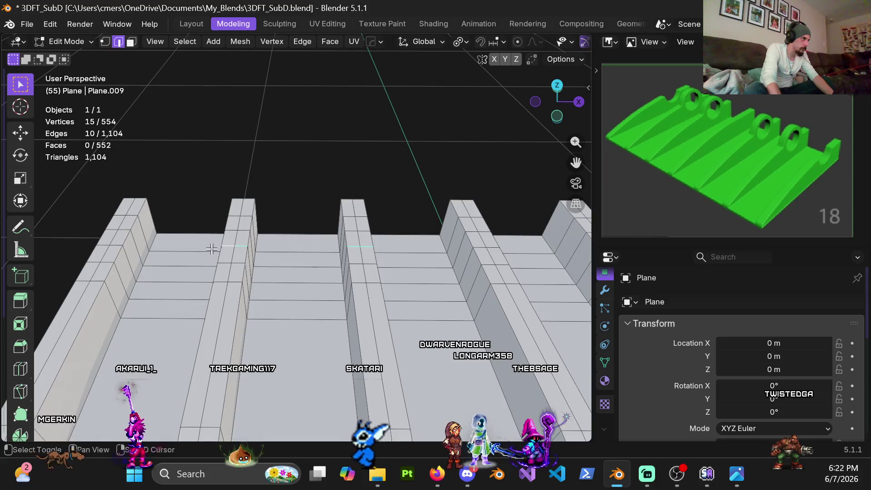
middle_click_drag(220, 247, 252, 251, "shift")
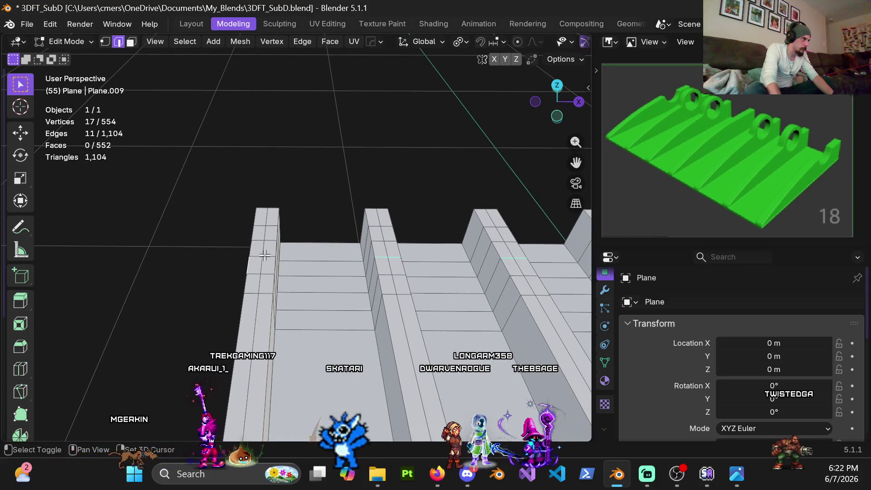
mouse_move(248, 266)
middle_mouse_down()
mouse_move(230, 256)
mouse_move(261, 237)
mouse_move(246, 257)
mouse_move(315, 238)
mouse_move(272, 268)
mouse_move(361, 266)
mouse_move(219, 227)
mouse_move(287, 239)
mouse_move(291, 227)
mouse_move(385, 230)
mouse_move(376, 234)
middle_mouse_up()
Try a vertical move on the selection, then switch to a zoomed Right Orthographic view.
key("g")
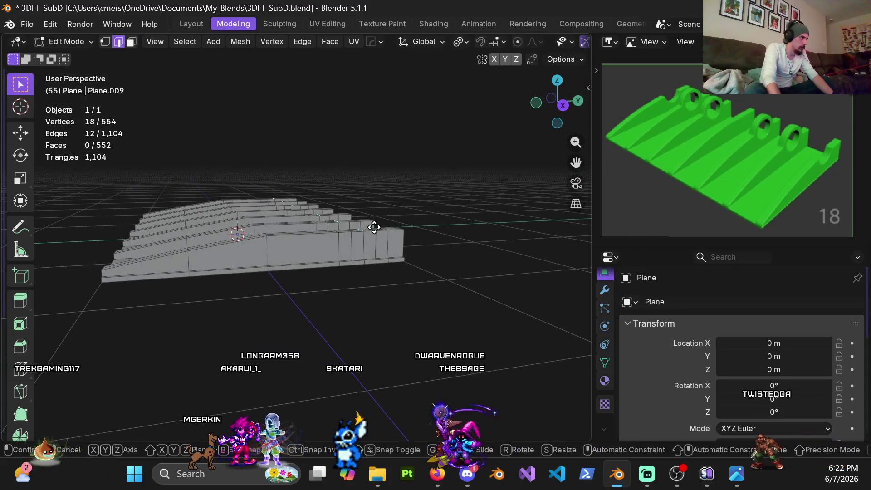
key("z")
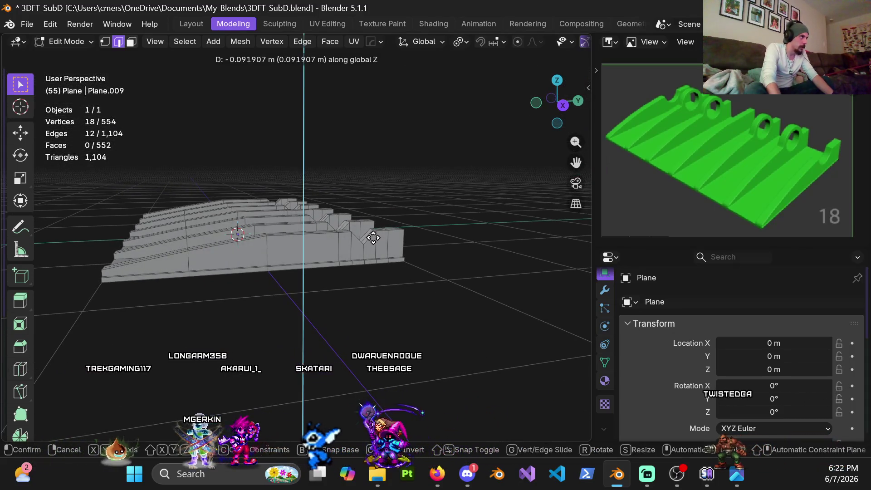
left_click(373, 238)
middle_click_drag(373, 238, 369, 238)
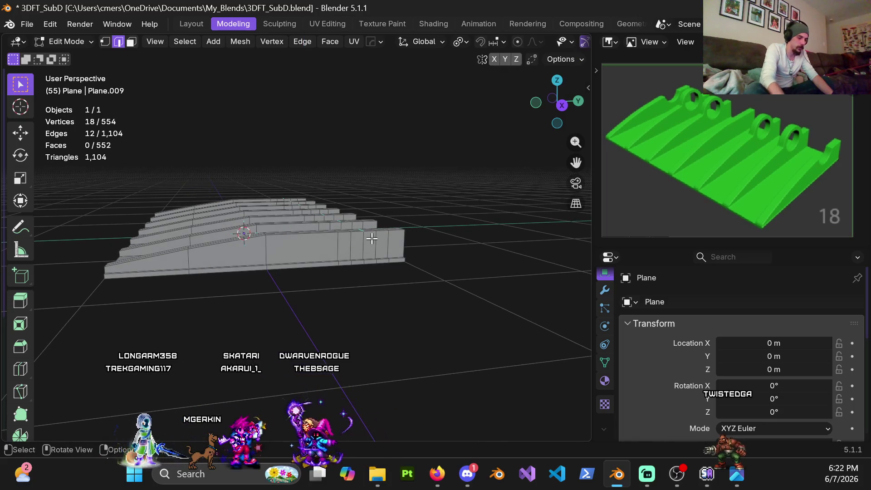
key("KP_3")
scroll(320, 237, "up", 5)
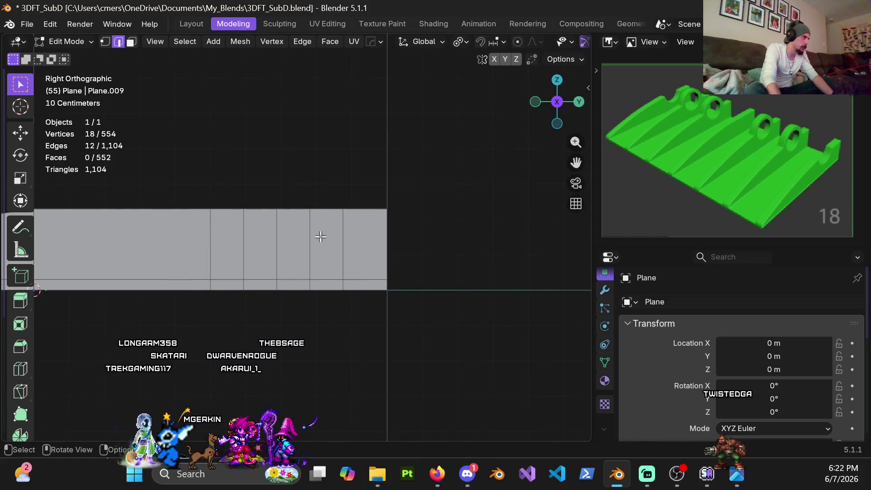
Lower the selected ridge-end vertices 0.1 m along Z to form notches.
key("g")
key("z")
left_click(326, 267)
mouse_move(326, 268)
middle_mouse_down()
mouse_move(179, 258)
mouse_move(287, 258)
mouse_move(301, 220)
mouse_move(277, 247)
mouse_move(339, 259)
mouse_move(374, 249)
mouse_move(294, 252)
mouse_move(384, 259)
mouse_move(360, 243)
mouse_move(449, 243)
mouse_move(420, 227)
mouse_move(475, 223)
mouse_move(338, 221)
mouse_move(411, 233)
mouse_move(436, 250)
mouse_move(383, 249)
mouse_move(375, 237)
mouse_move(416, 244)
mouse_move(369, 246)
mouse_move(377, 245)
middle_mouse_up()
Preview a level-2 subdivision in Object Mode, undo it, and return to Edit Mode.
key("Tab")
key("Tab")
key("Tab")
key("ctrl+2")
key("ctrl+z")
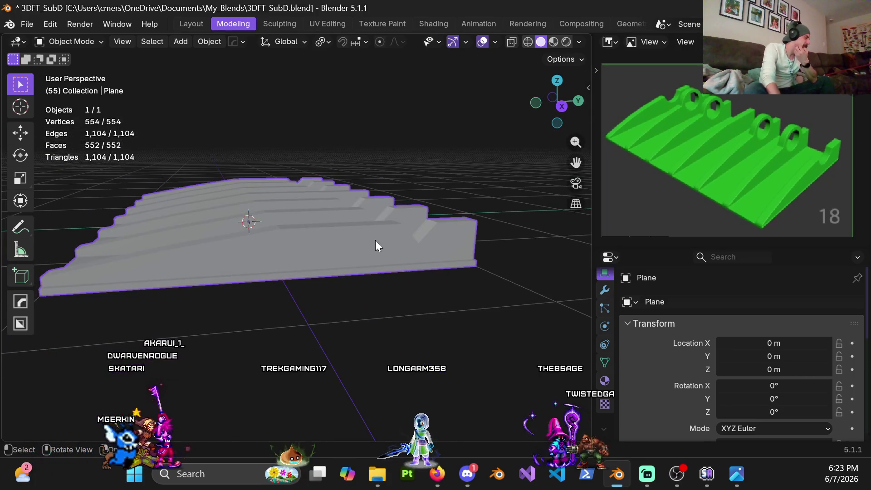
key("Tab")
mouse_move(367, 239)
middle_mouse_down()
mouse_move(321, 251)
mouse_move(295, 288)
mouse_move(295, 274)
mouse_move(381, 264)
mouse_move(307, 266)
mouse_move(332, 256)
middle_mouse_up()
mouse_move(278, 235)
middle_mouse_down()
mouse_move(313, 247)
mouse_move(291, 272)
mouse_move(269, 276)
mouse_move(360, 252)
mouse_move(301, 249)
mouse_move(400, 246)
mouse_move(396, 266)
mouse_move(354, 250)
middle_mouse_up()
scroll(403, 275, "down", 3)
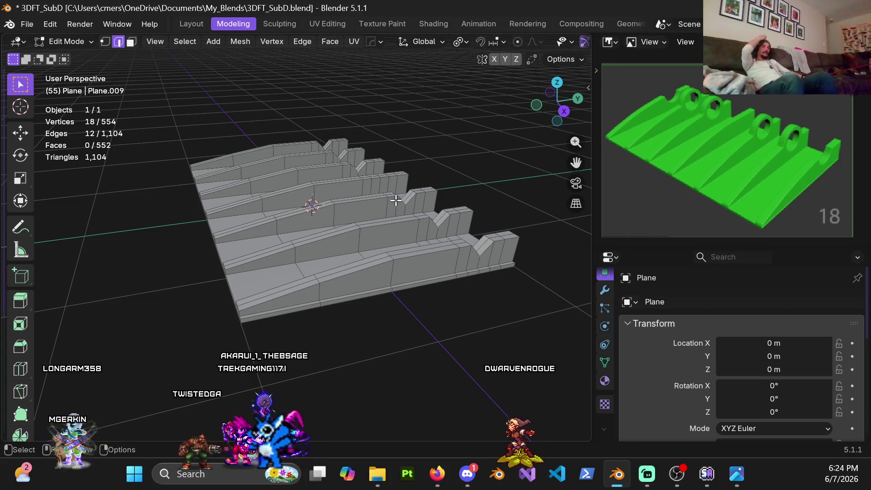
Add a centred loop cut along the front ridge, then undo it.
mouse_move(445, 258)
middle_mouse_down()
mouse_move(461, 274)
mouse_move(455, 245)
mouse_move(354, 272)
mouse_move(317, 295)
mouse_move(372, 289)
mouse_move(334, 296)
mouse_move(340, 349)
mouse_move(350, 348)
mouse_move(321, 295)
mouse_move(340, 278)
mouse_move(339, 292)
mouse_move(332, 287)
mouse_move(370, 290)
middle_mouse_up()
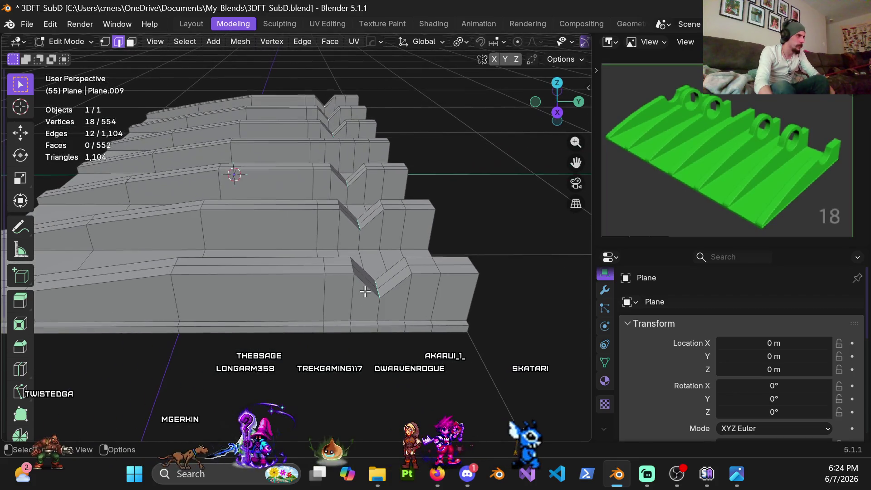
middle_click_drag(267, 291, 358, 266, "shift")
key("ctrl+r")
left_click(399, 254)
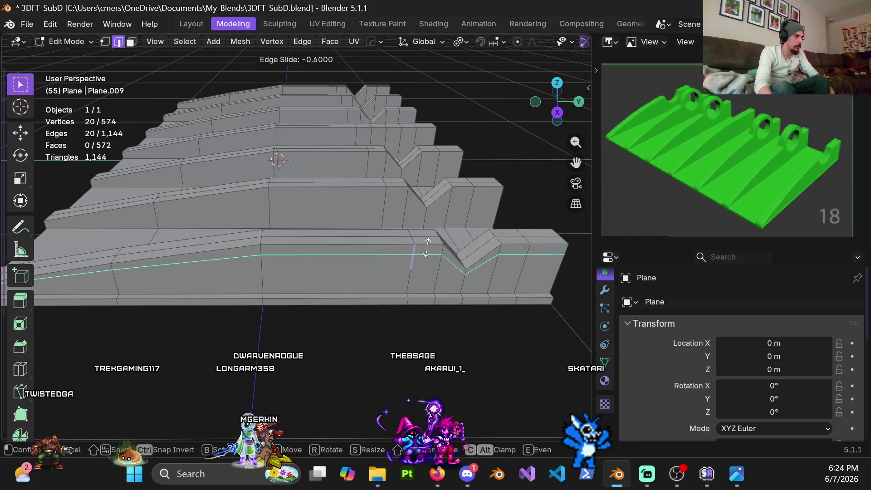
right_click(447, 256)
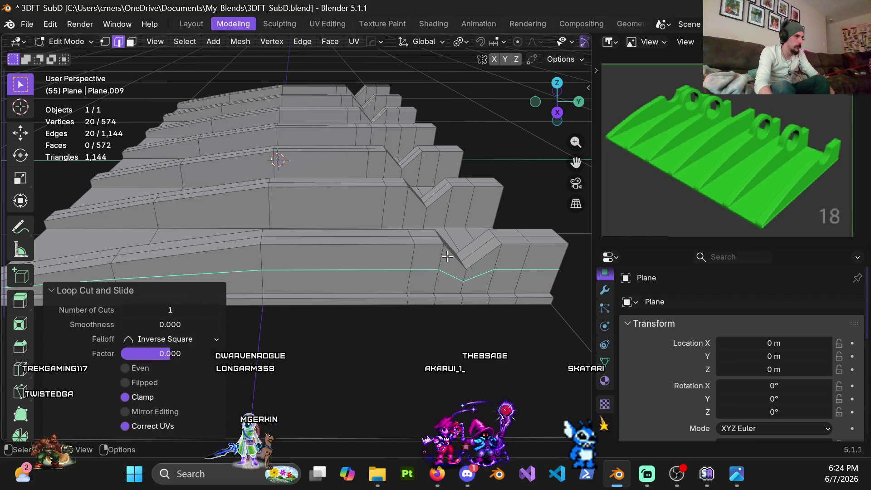
key("ctrl+z")
key("Tab")
key("Tab")
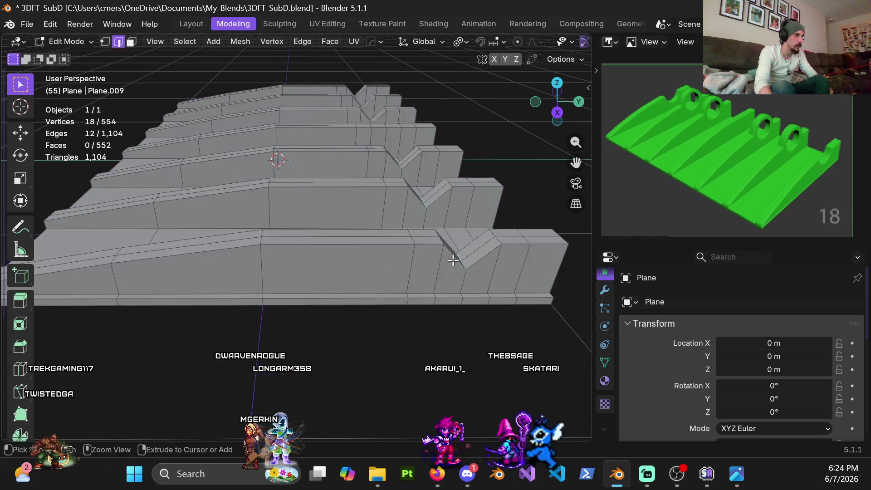
key("Tab")
key("Tab")
Add another front-ridge loop cut, slide it to -0.7, then undo it.
key("ctrl+r")
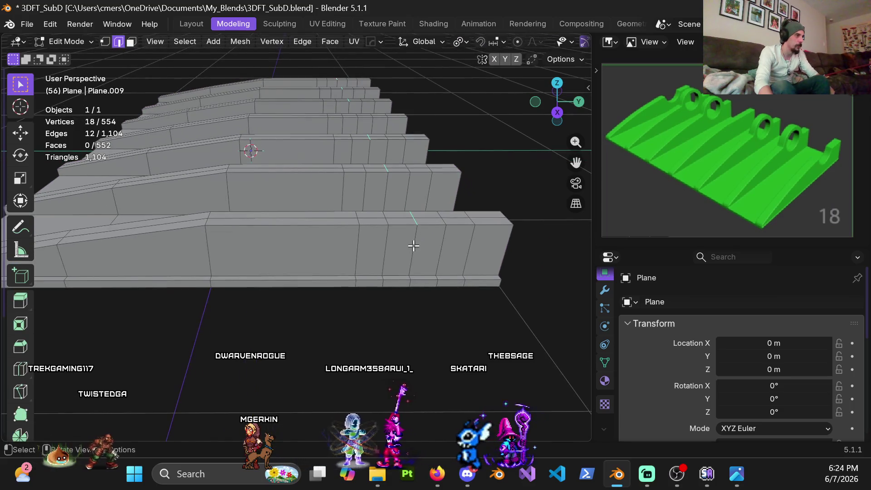
left_click(360, 248)
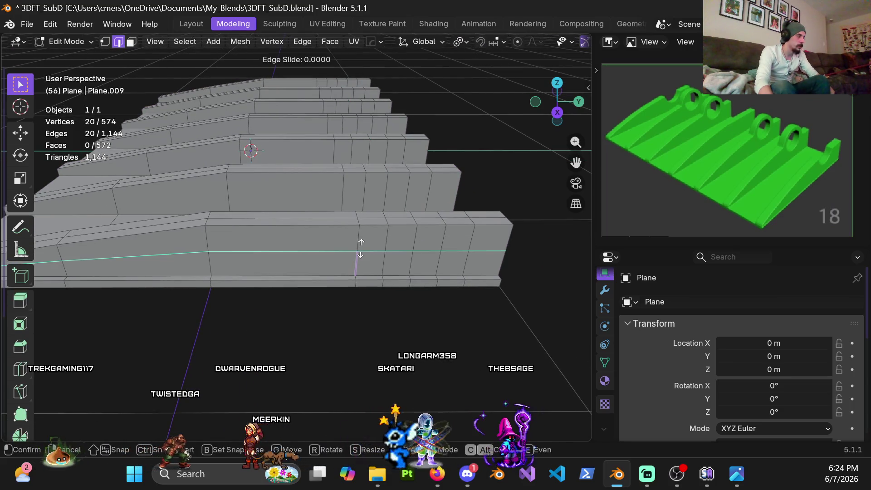
right_click(361, 248)
middle_click_drag(321, 239, 417, 225)
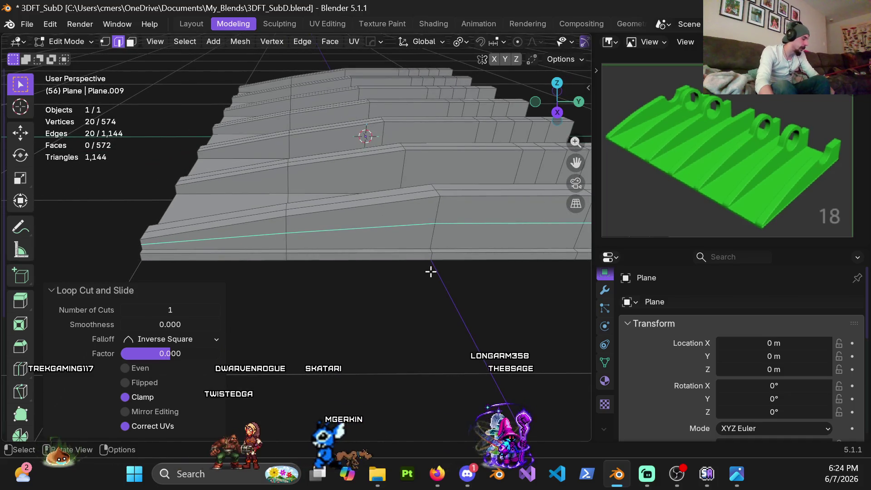
key("g")
key("g")
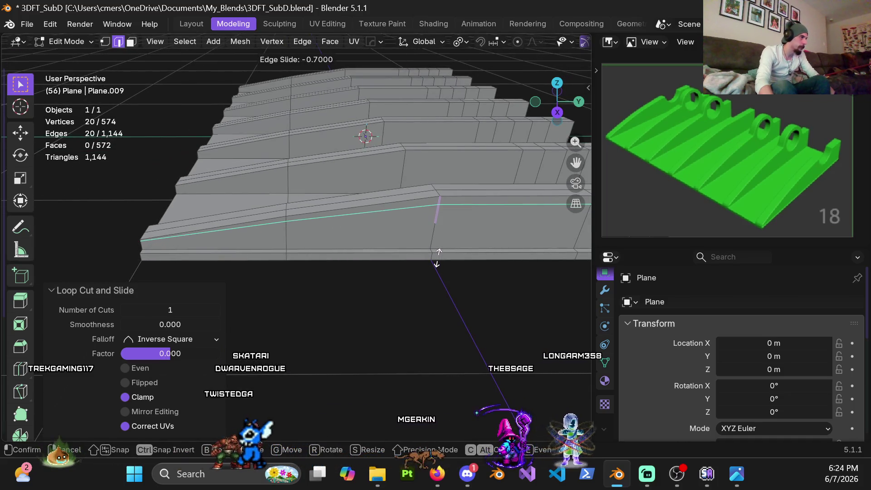
left_click(438, 258)
middle_click_drag(438, 258, 360, 272)
key("ctrl+z")
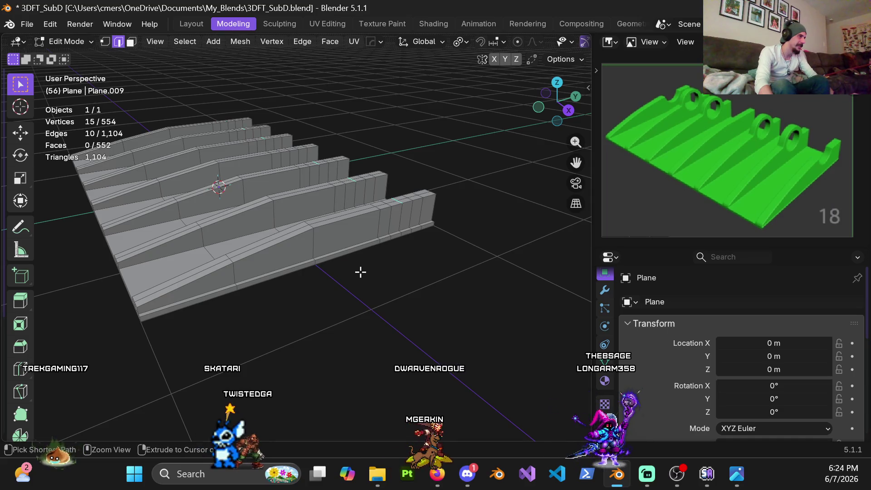
Undo back to flat-stepped ridges and add a loop cut along the ridges.
key("ctrl+z")
key("ctrl+z")
key("ctrl+z")
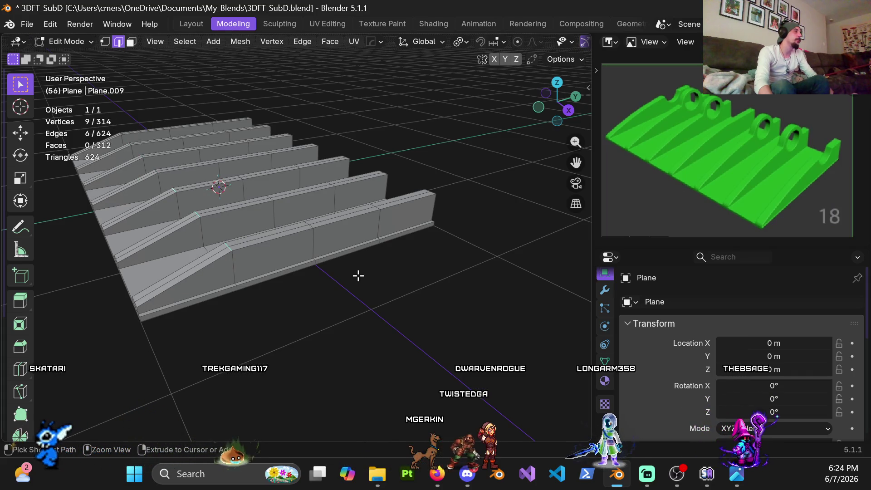
key("ctrl+z")
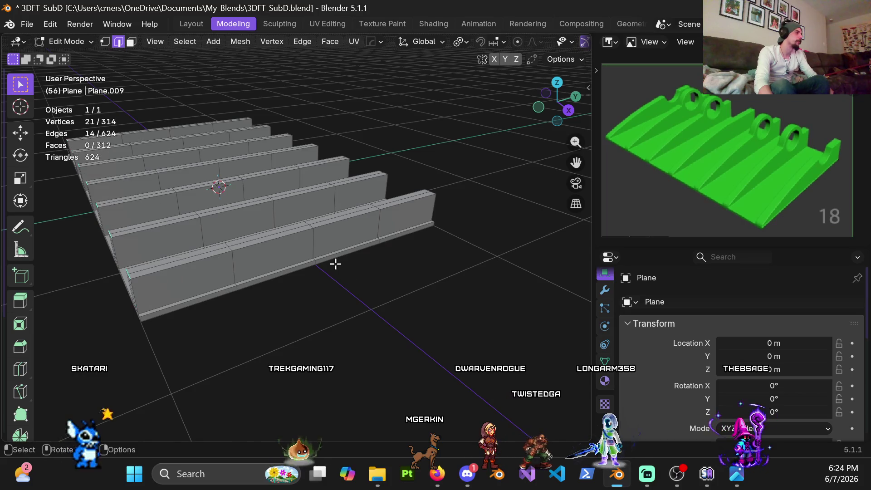
middle_click_drag(336, 263, 307, 235)
key("ctrl+r")
left_click(317, 231)
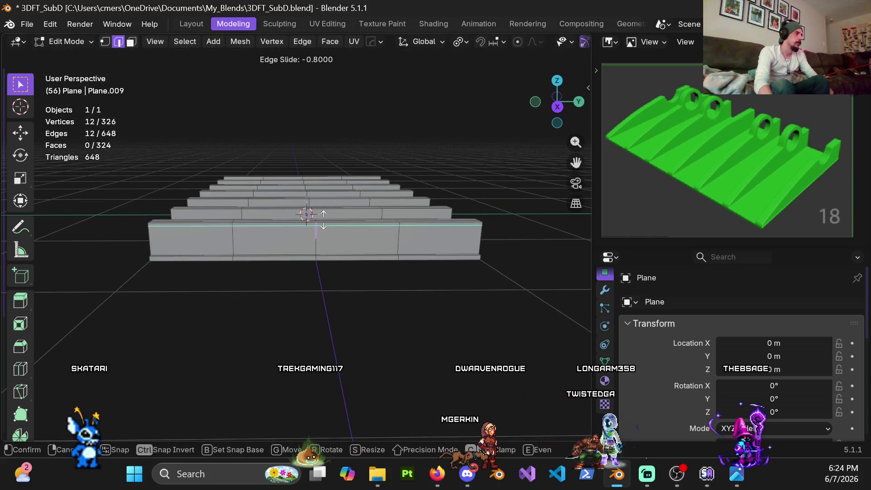
left_click(322, 220)
scroll(404, 271, "up", 4)
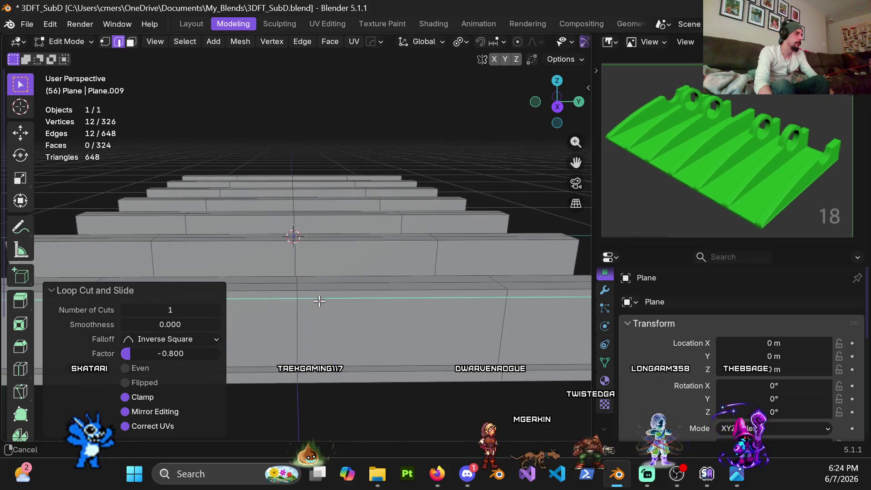
Add loop cuts across the first ridges, each slid to -0.8.
mouse_move(404, 272)
middle_mouse_down()
mouse_move(440, 278)
mouse_move(340, 311)
mouse_move(307, 291)
mouse_move(297, 293)
mouse_move(318, 295)
mouse_move(301, 307)
mouse_move(284, 288)
middle_mouse_up()
key("ctrl+r")
left_click(285, 285)
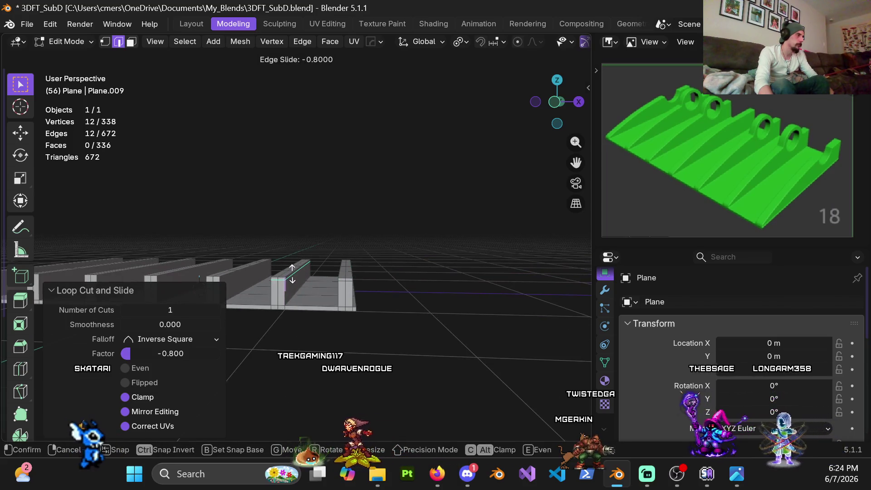
left_click(293, 274)
middle_click_drag(292, 274, 330, 280, "shift")
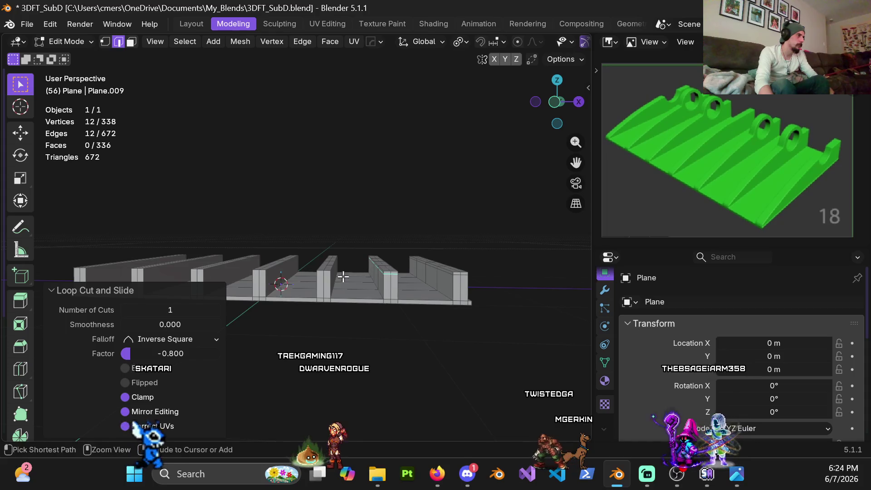
key("ctrl+r")
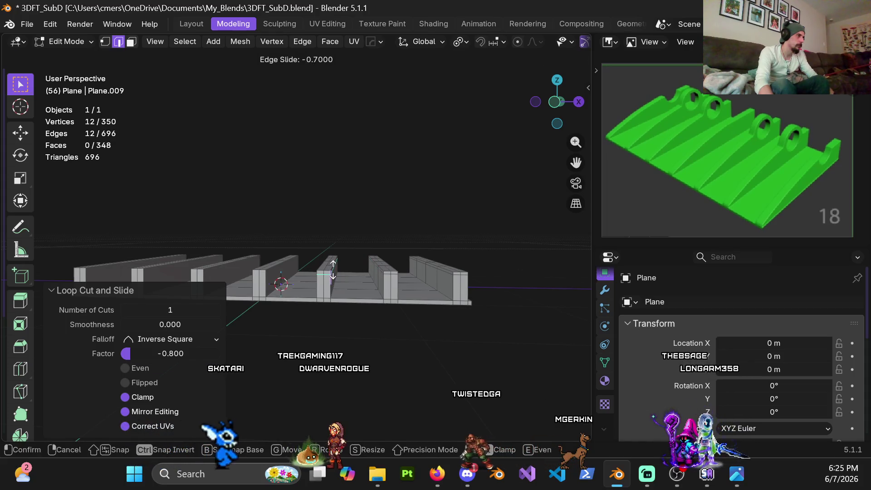
left_click(333, 267)
Cut a loop across the middle ridge at factor -0.800, then symmetrize the mesh.
scroll(327, 274, "up", 1)
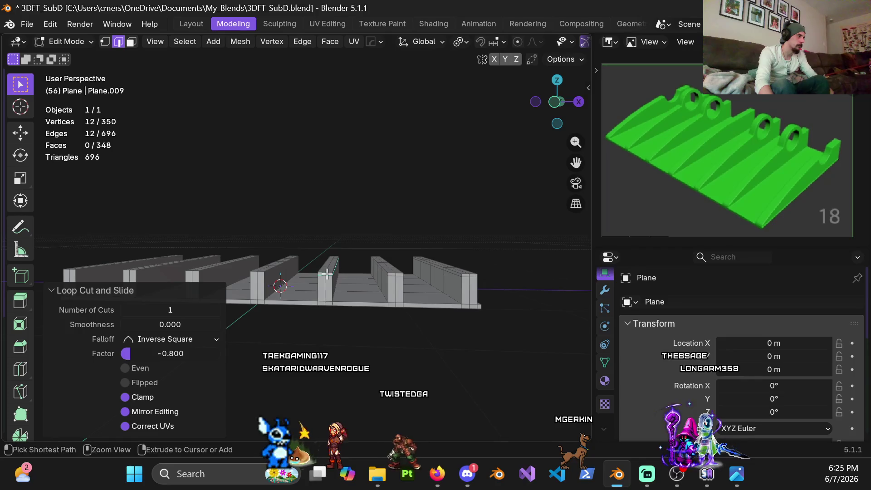
mouse_move(361, 274)
middle_mouse_down()
mouse_move(362, 311)
mouse_move(387, 278)
mouse_move(382, 306)
middle_mouse_up()
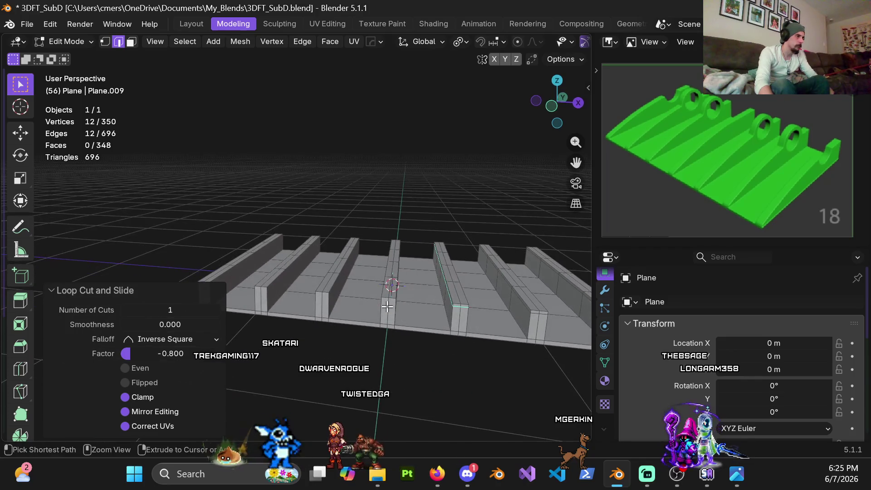
left_click(392, 307)
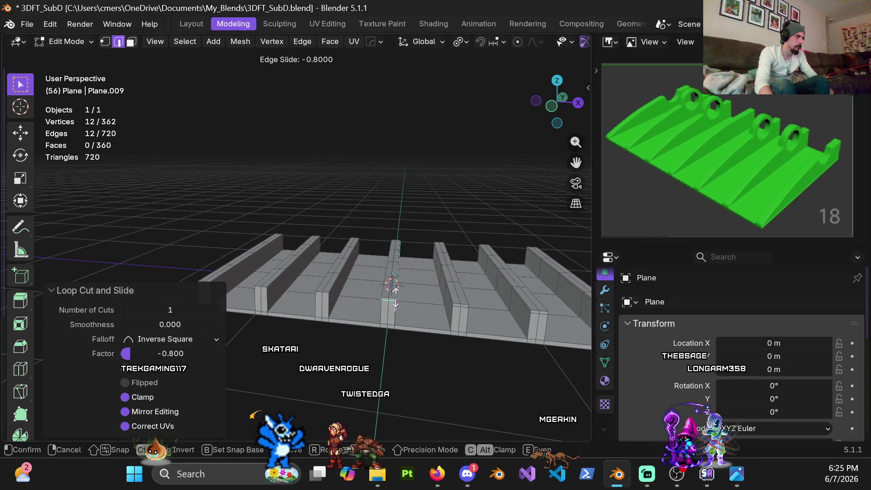
left_click(396, 297)
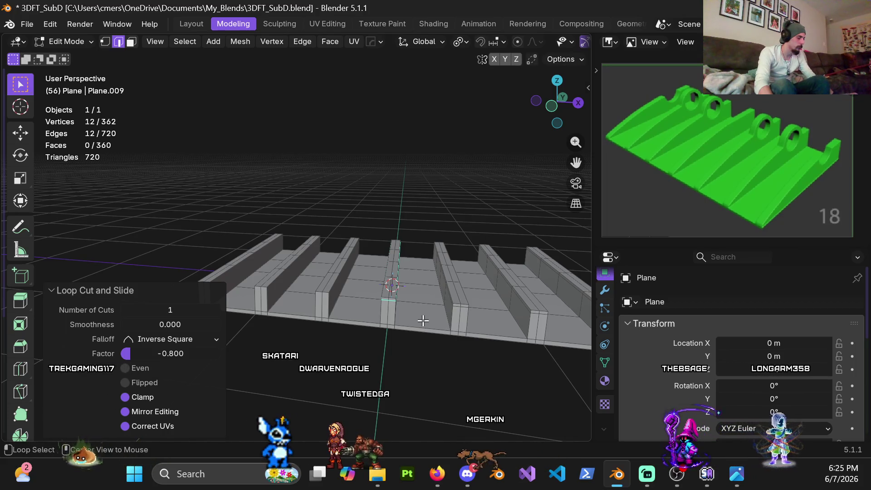
key("alt+x")
left_click(499, 296)
Add a loop cut near the left ridge ends.
mouse_move(324, 277)
middle_mouse_down()
mouse_move(341, 288)
mouse_move(342, 301)
mouse_move(320, 237)
mouse_move(280, 276)
middle_mouse_up()
key("ctrl+r")
left_click(282, 254)
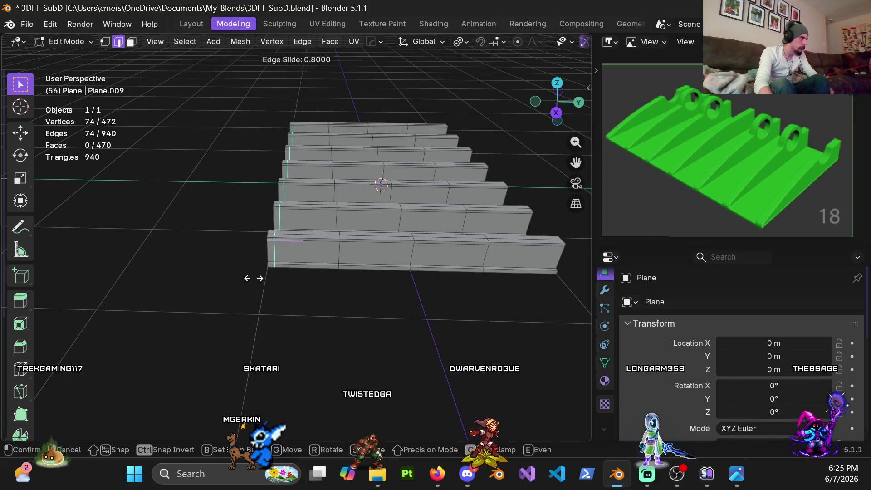
left_click(252, 278)
Try a loop cut near the right ridge ends, then cancel and undo it.
middle_click_drag(418, 238, 347, 249, "shift")
key("ctrl+r")
left_click(389, 249)
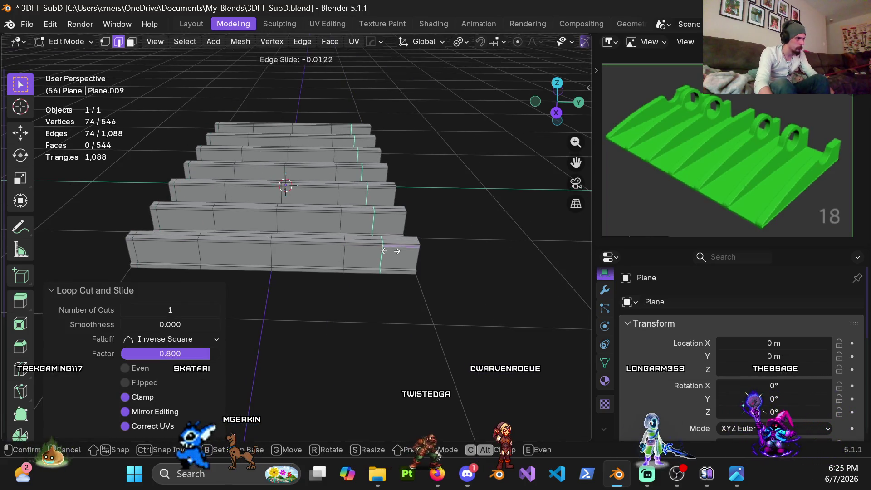
right_click(419, 273)
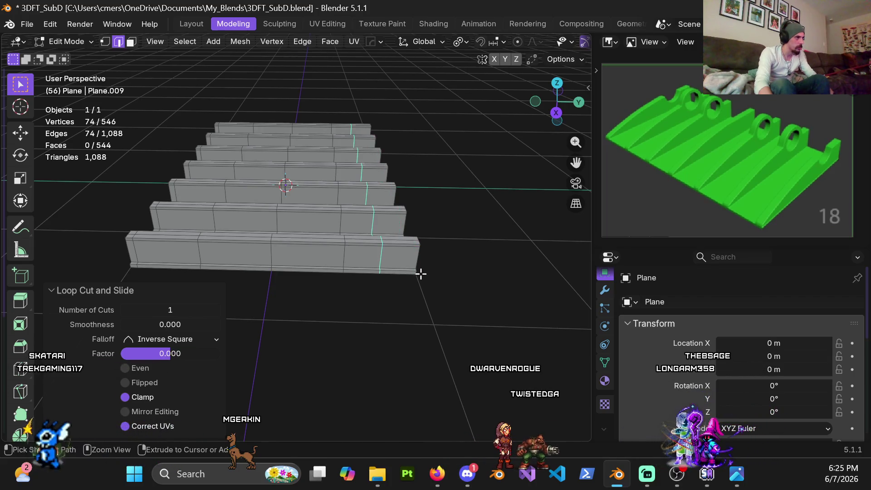
key("ctrl+z")
mouse_move(387, 292)
middle_mouse_down()
mouse_move(328, 276)
mouse_move(375, 276)
mouse_move(367, 252)
mouse_move(330, 259)
mouse_move(291, 283)
mouse_move(390, 263)
mouse_move(404, 206)
mouse_move(396, 221)
mouse_move(334, 243)
mouse_move(404, 237)
mouse_move(261, 246)
middle_mouse_up()
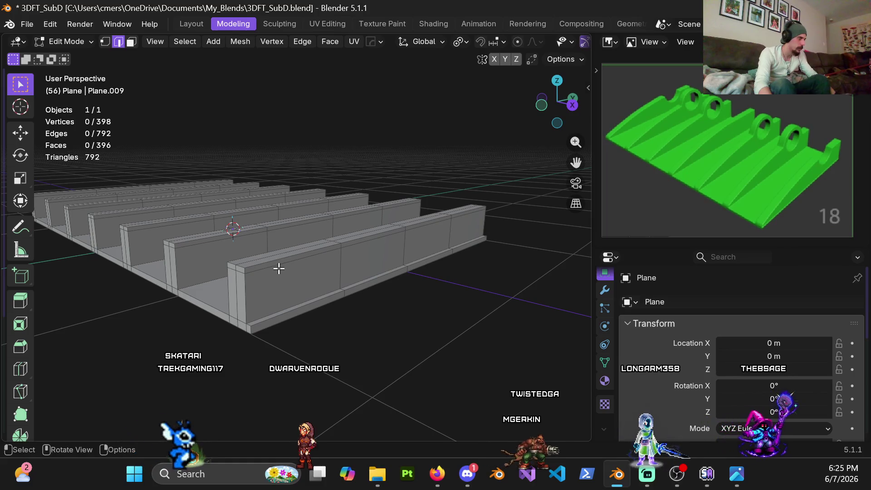
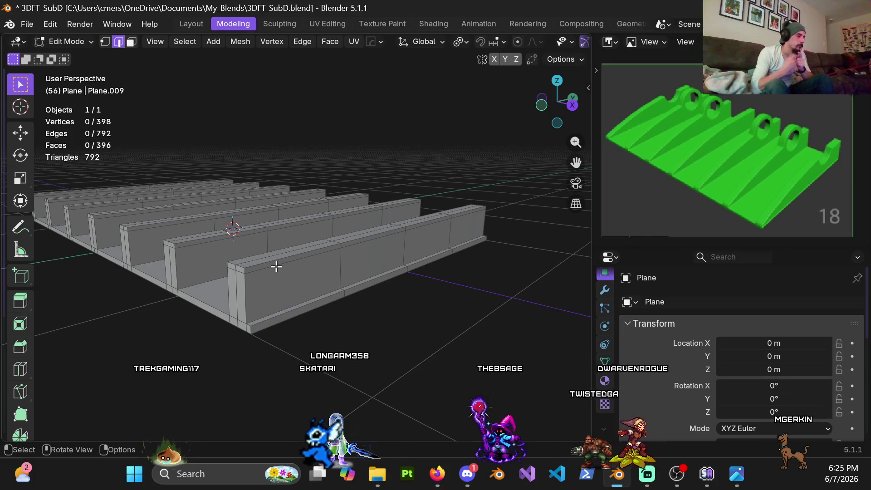
In Right Ortho view, lower the selected rib end vertices 0.16 m along Z.
mouse_move(301, 306)
middle_mouse_down()
mouse_move(302, 285)
mouse_move(334, 245)
mouse_move(290, 246)
middle_mouse_up()
key("KP_3")
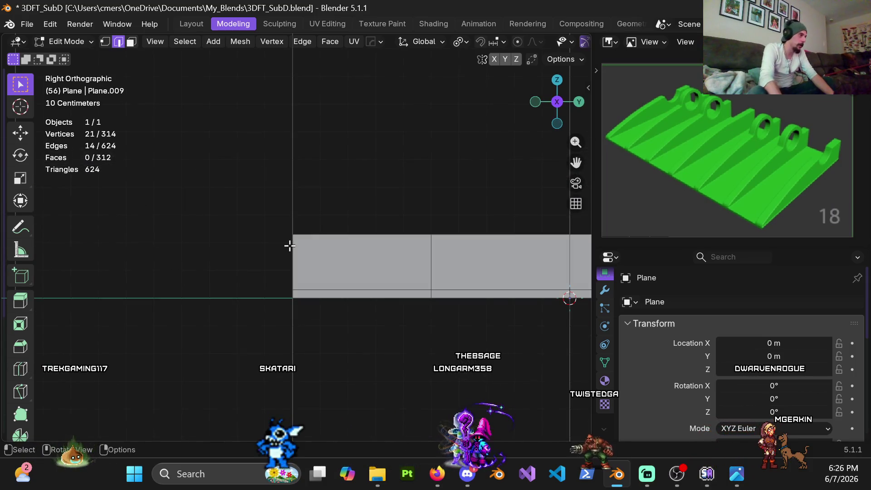
scroll(284, 275, "up", 2)
key("g")
key("z")
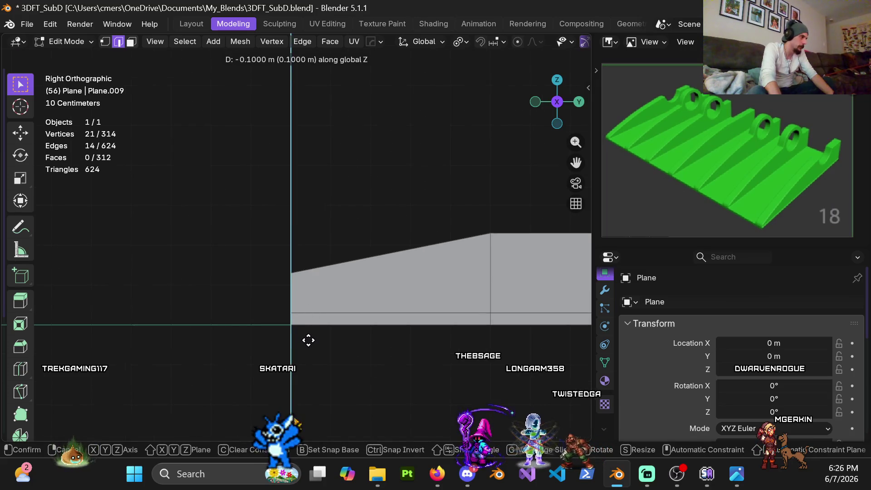
scroll(310, 334, "up", 5)
mouse_move(303, 334)
middle_mouse_down("shift")
mouse_move(319, 266)
mouse_move(318, 388)
middle_mouse_up("shift")
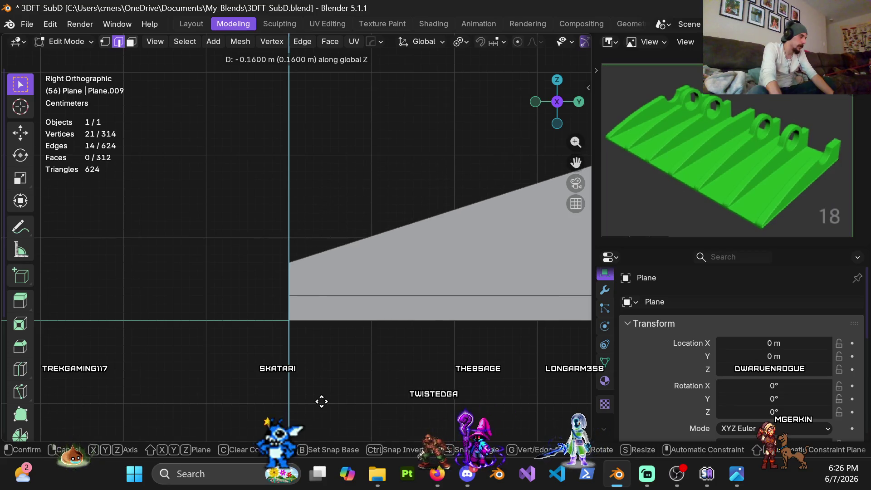
left_click(321, 401)
Drop the mid-ramp edge loop a further 0.05837 m on Z to bend the slope.
key("shift+z")
middle_click_drag(326, 195, 319, 177, "shift")
key("shift+z")
middle_click_drag(429, 218, 382, 225, "shift")
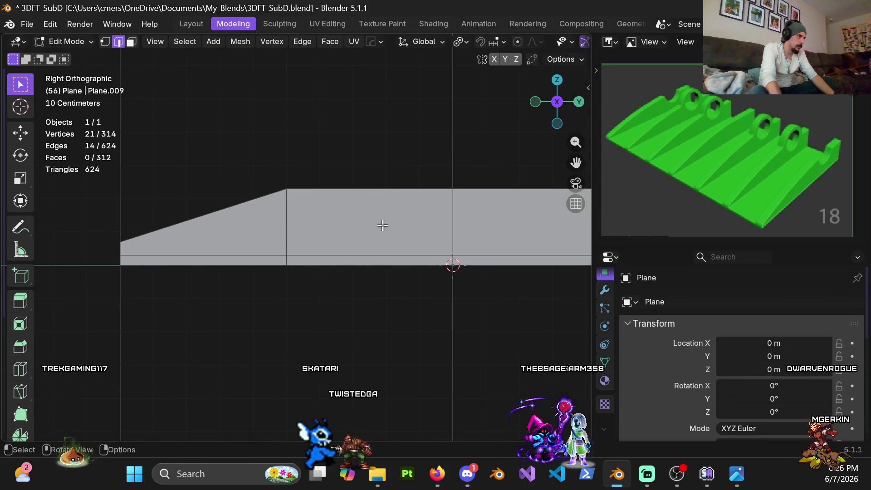
key("g")
key("z")
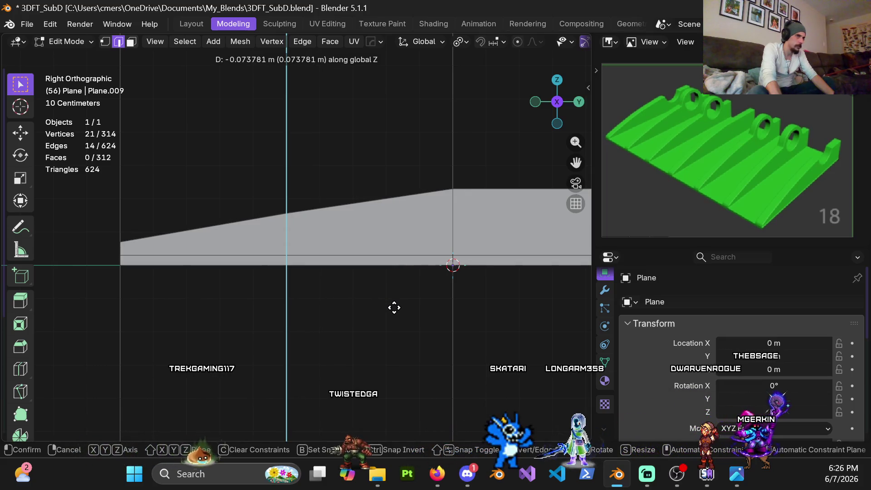
left_click(388, 257)
mouse_move(443, 218)
middle_mouse_down()
mouse_move(295, 252)
mouse_move(247, 252)
mouse_move(285, 218)
mouse_move(305, 231)
mouse_move(356, 236)
mouse_move(306, 246)
mouse_move(311, 233)
mouse_move(344, 226)
mouse_move(292, 237)
mouse_move(287, 226)
mouse_move(252, 227)
mouse_move(305, 266)
mouse_move(321, 223)
mouse_move(251, 229)
middle_mouse_up()
key("3")
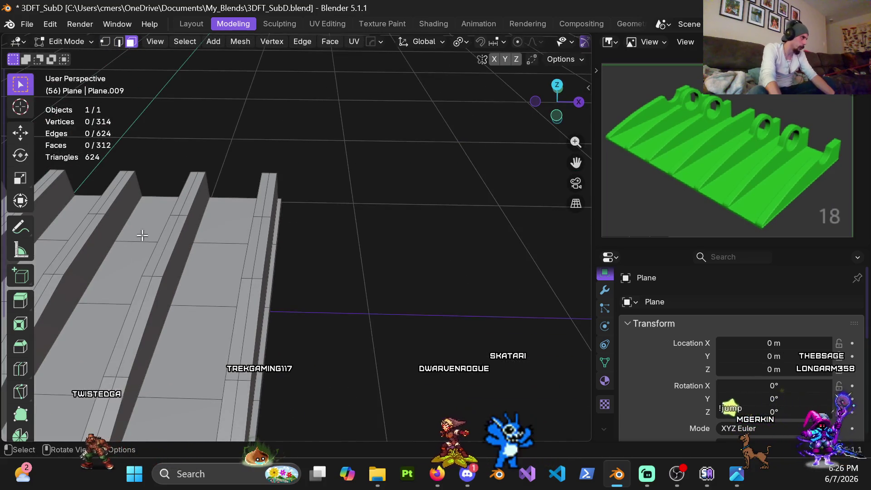
middle_click_drag(140, 196, 170, 194)
middle_click_drag(200, 187, 292, 198, "shift")
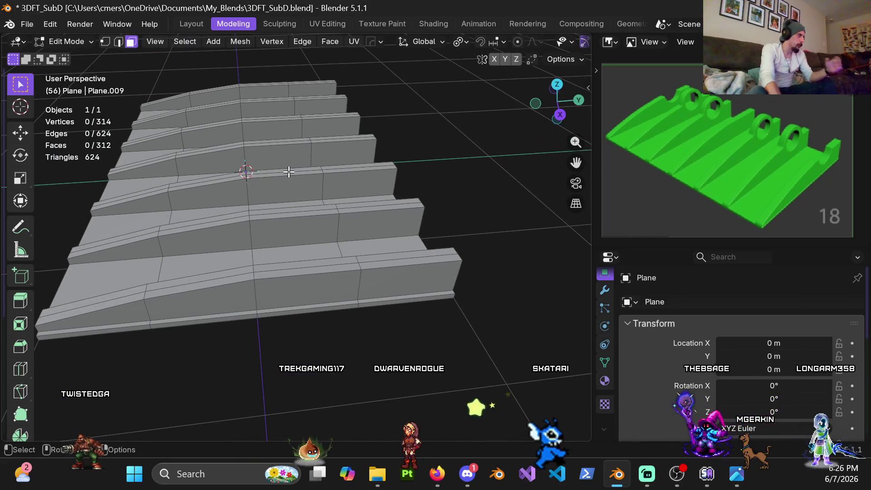
mouse_move(388, 272)
middle_mouse_down()
mouse_move(354, 261)
mouse_move(237, 263)
mouse_move(162, 237)
mouse_move(253, 229)
mouse_move(311, 254)
mouse_move(358, 255)
middle_mouse_up()
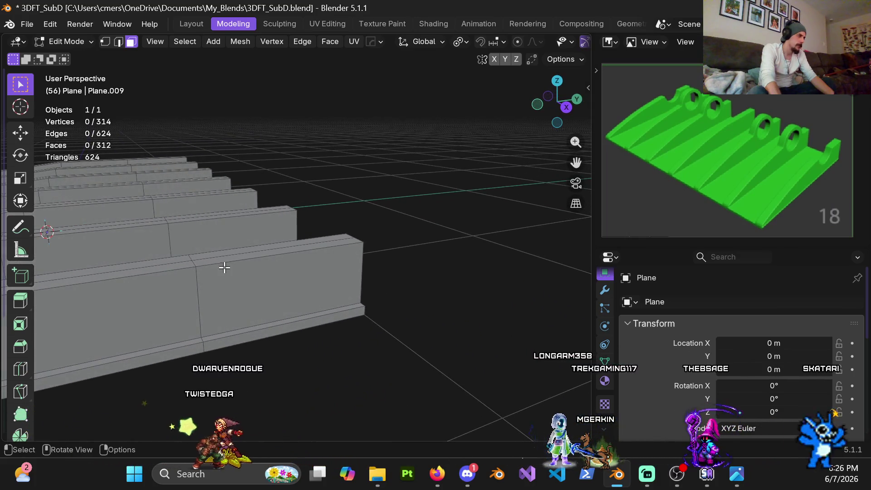
mouse_move(224, 268)
middle_mouse_down()
mouse_move(293, 311)
mouse_move(305, 257)
mouse_move(253, 252)
mouse_move(303, 268)
middle_mouse_up()
key("KP_7")
scroll(280, 261, "up", 2)
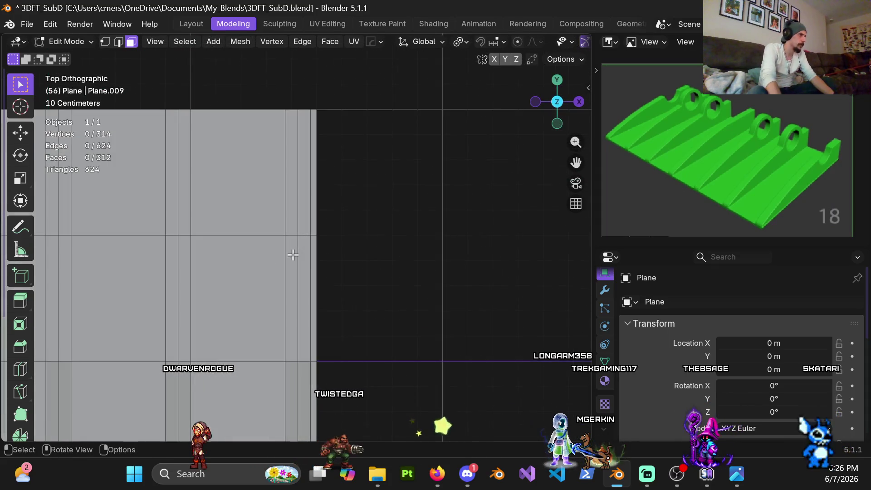
scroll(294, 254, "down", 3)
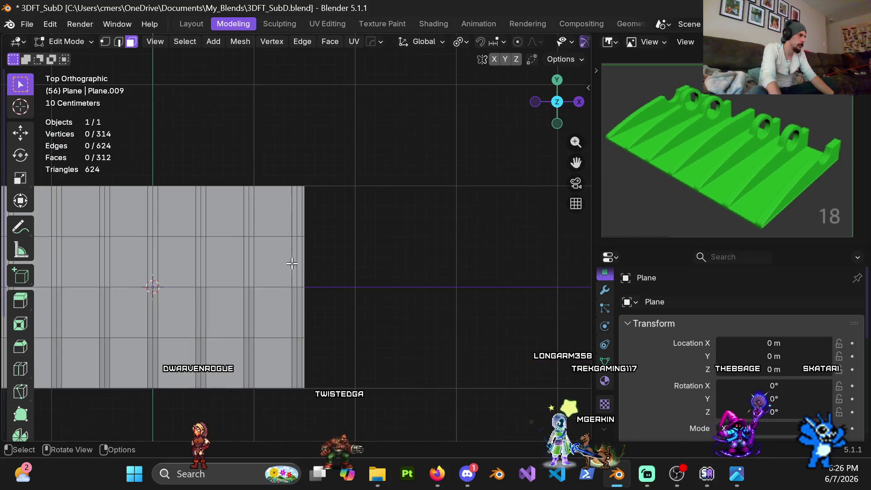
middle_click_drag(224, 229, 326, 229, "shift")
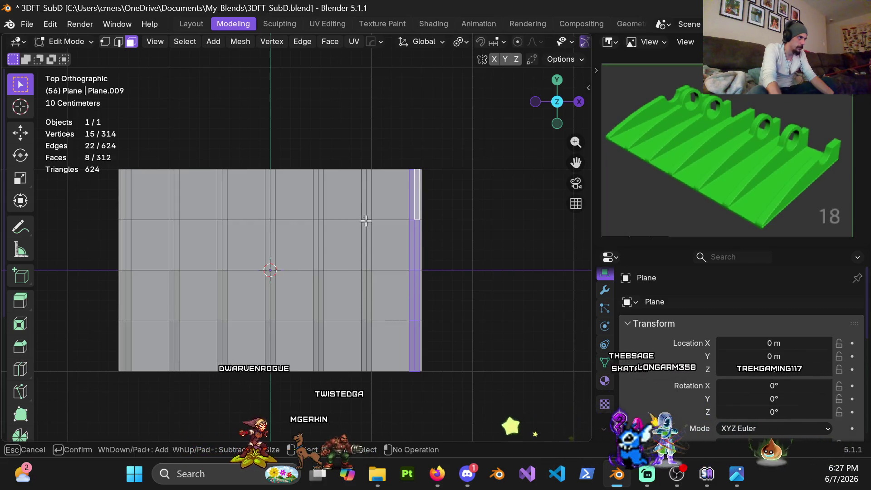
Circle-select the top faces of three ribs in Top Ortho view.
scroll(380, 224, "up", 2)
left_click(394, 211)
left_click(328, 210)
left_click(258, 254)
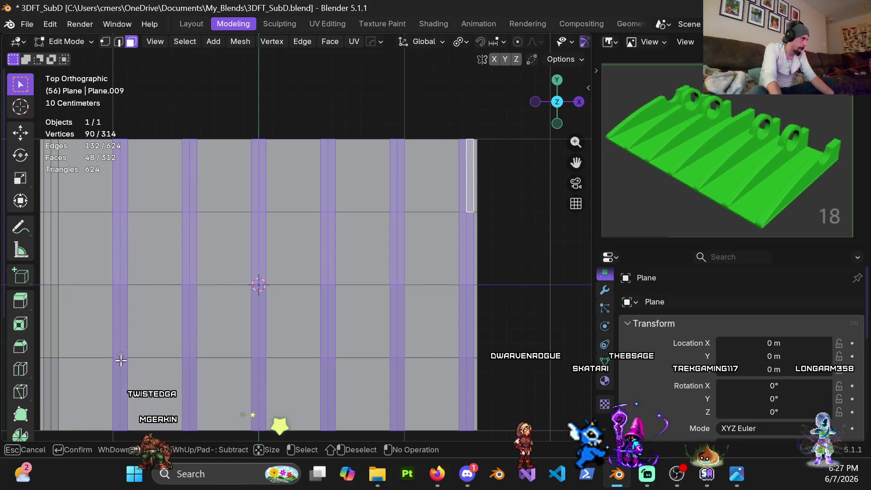
key("Escape")
Add the leftmost rib's top faces to the rib-top selection.
mouse_move(121, 351)
middle_mouse_down("shift")
mouse_move(293, 227)
mouse_move(223, 136)
mouse_move(248, 131)
middle_mouse_up("shift")
key("c")
left_click(250, 136)
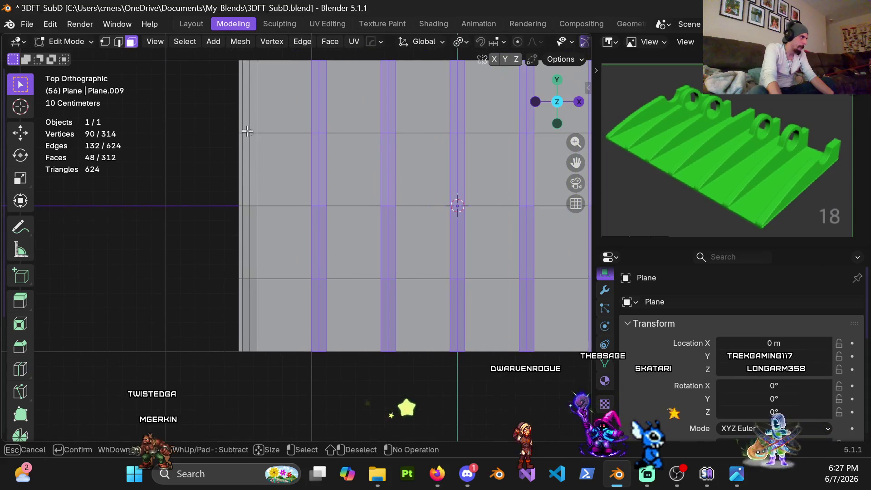
left_click_drag(251, 268, 249, 286)
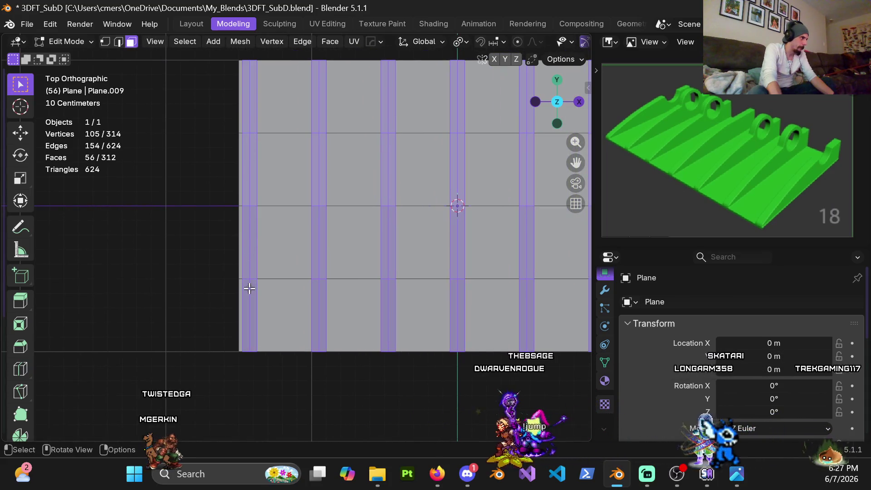
scroll(420, 150, "down", 2)
mouse_move(420, 150)
middle_mouse_down()
mouse_move(287, 186)
mouse_move(253, 63)
middle_mouse_up()
left_click(185, 42)
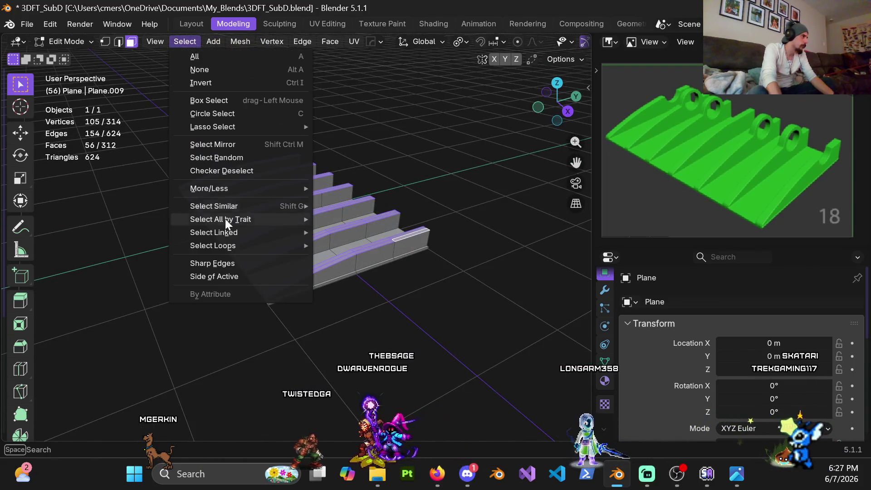
Select the rib tops' boundary loop and bevel it at 0.015 m width, 2 segments.
mouse_move(265, 246)
left_click(368, 289)
mouse_move(369, 287)
middle_mouse_down()
mouse_move(348, 235)
mouse_move(350, 177)
mouse_move(311, 272)
mouse_move(330, 227)
mouse_move(358, 238)
middle_mouse_up()
key("ctrl+b")
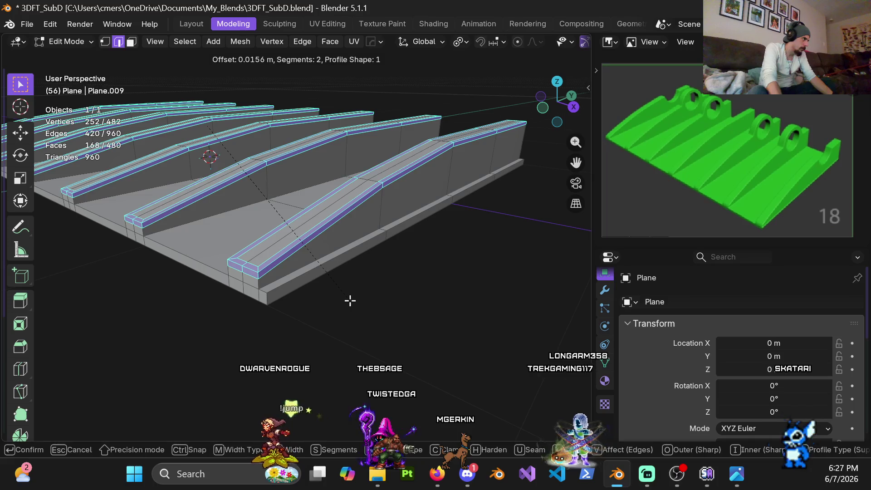
left_click(349, 300)
double_click(180, 225)
type(".015")
key("Return")
Insert a loop cut across the beveled ribs.
mouse_move(390, 213)
middle_mouse_down()
mouse_move(402, 205)
mouse_move(327, 202)
mouse_move(387, 208)
mouse_move(383, 231)
mouse_move(394, 213)
middle_mouse_up()
key("Tab")
key("Tab")
key("ctrl+r")
left_click(396, 216)
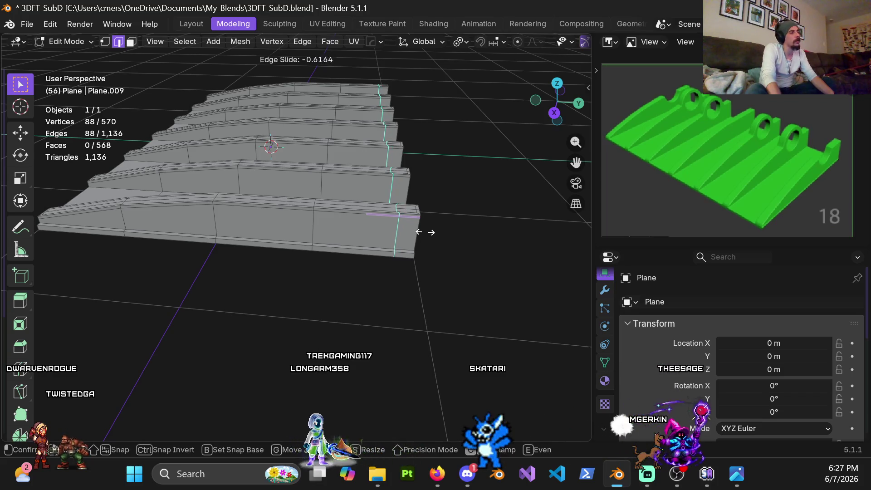
Undo the stray cut, then add a loop near the tall end and flatten it with S Y 0.
right_click(422, 226)
key("ctrl+z")
key("ctrl+z")
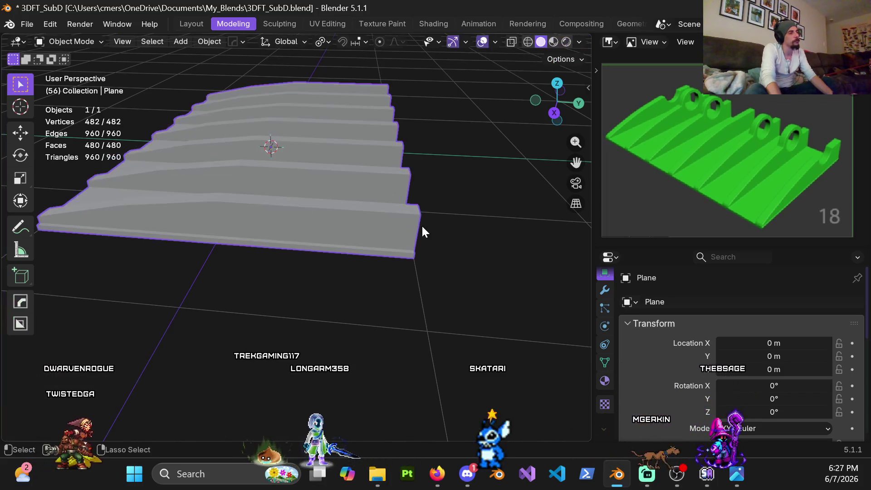
key("Tab")
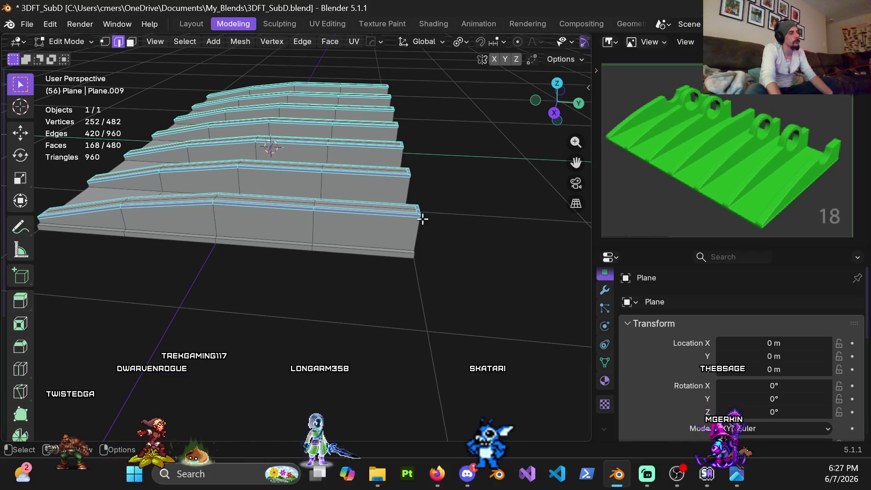
key("ctrl+r")
left_click(397, 221)
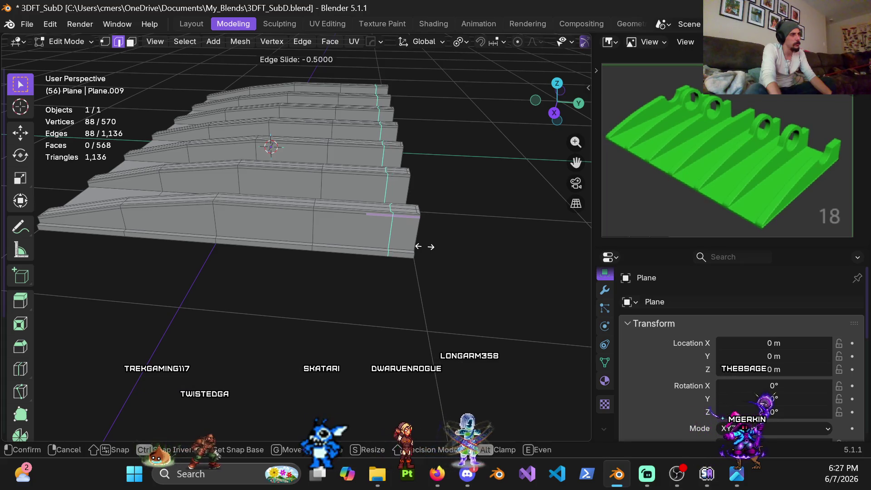
left_click(421, 246)
key("s")
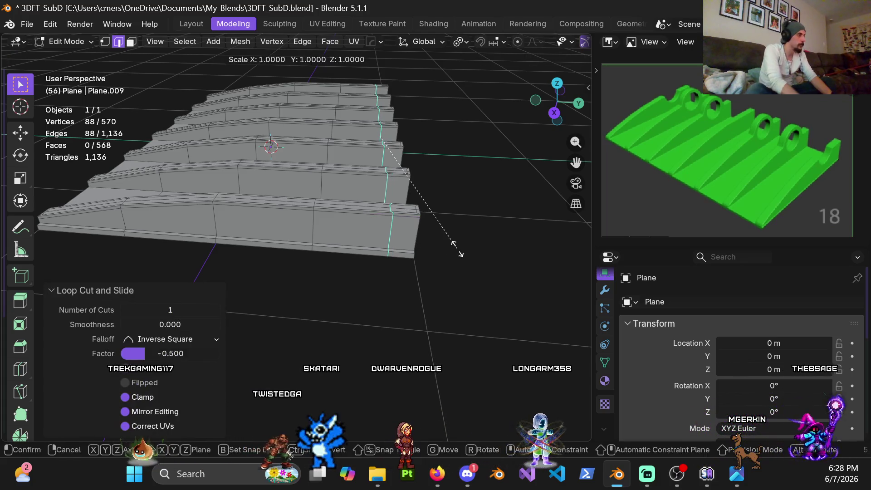
key("y")
key("0")
key("Return")
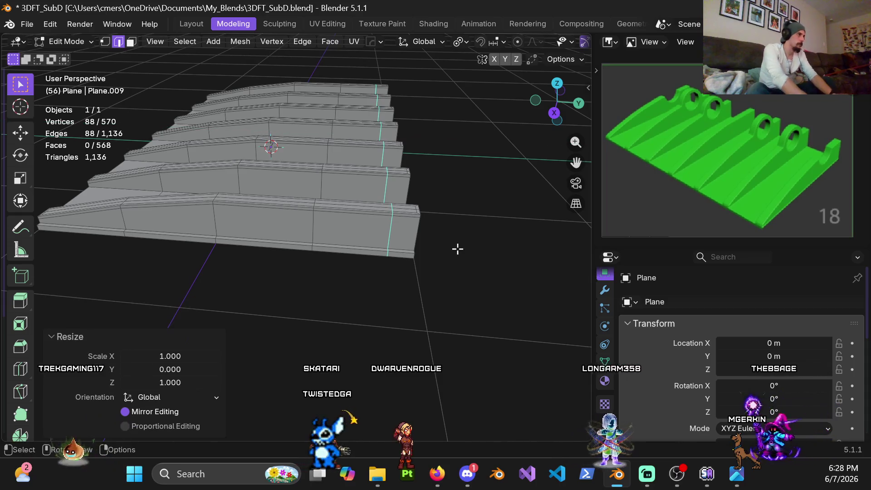
Add three evenly spaced loop cuts across the ribs near their tall end.
scroll(341, 216, "up", 4)
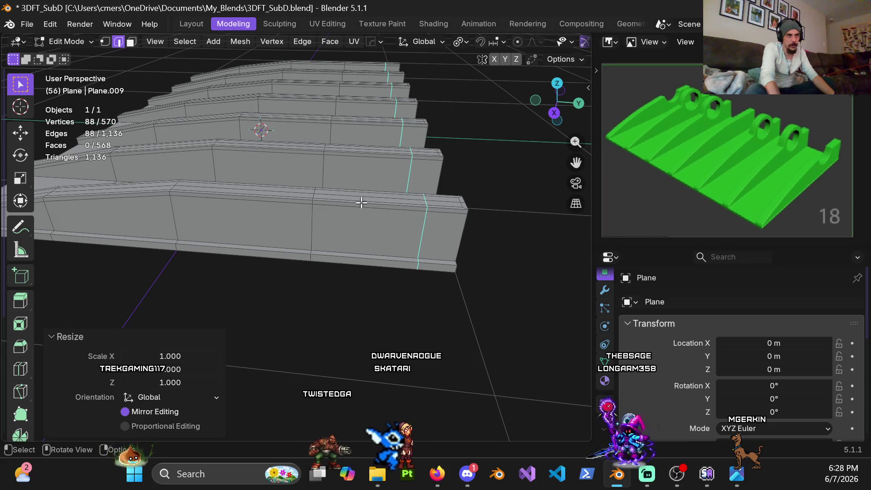
key("ctrl+r")
scroll(362, 204, "up", 2)
left_click(363, 204)
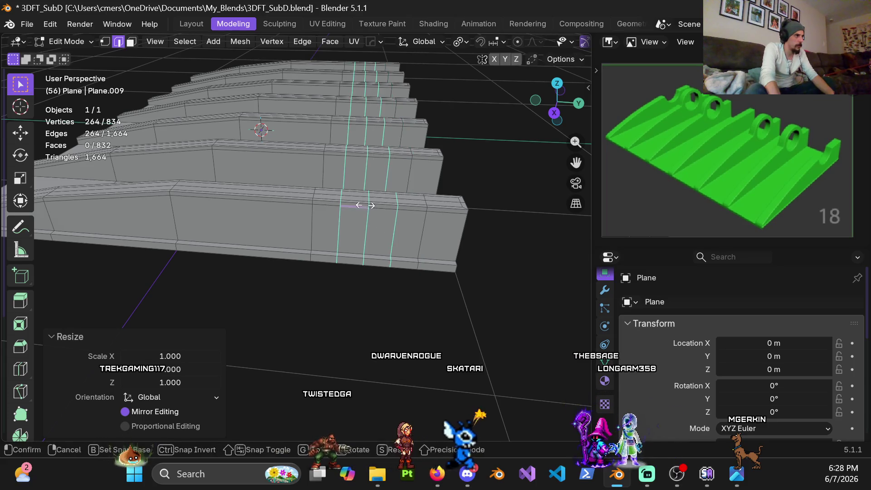
right_click(364, 204)
mouse_move(365, 253)
middle_mouse_down()
mouse_move(357, 252)
mouse_move(360, 217)
mouse_move(373, 224)
mouse_move(349, 222)
mouse_move(467, 233)
mouse_move(370, 230)
mouse_move(348, 244)
mouse_move(313, 243)
middle_mouse_up()
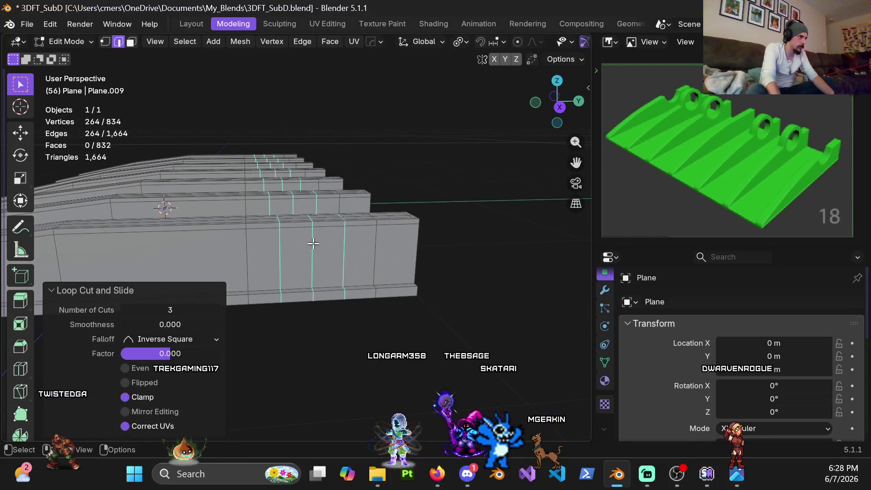
In right-side wireframe view, select the new loops' upper vertices and move them vertically.
key("KP_3")
key("z")
key("KP_4")
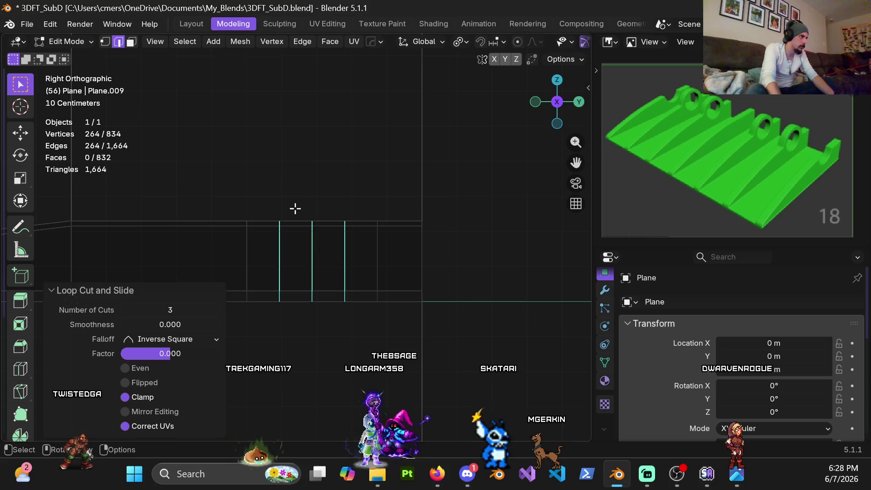
left_click_drag(323, 233, 322, 232)
key("1")
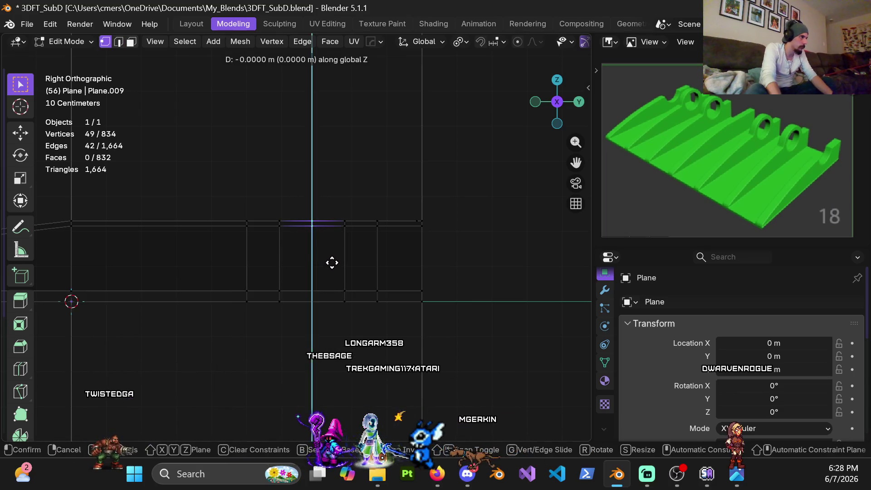
left_click(335, 277)
key("Tab")
Inspect the plate in solid shading, switching in and out of Edit Mode.
mouse_move(303, 249)
middle_mouse_down()
mouse_move(254, 249)
mouse_move(420, 246)
middle_mouse_up()
key("shift+z")
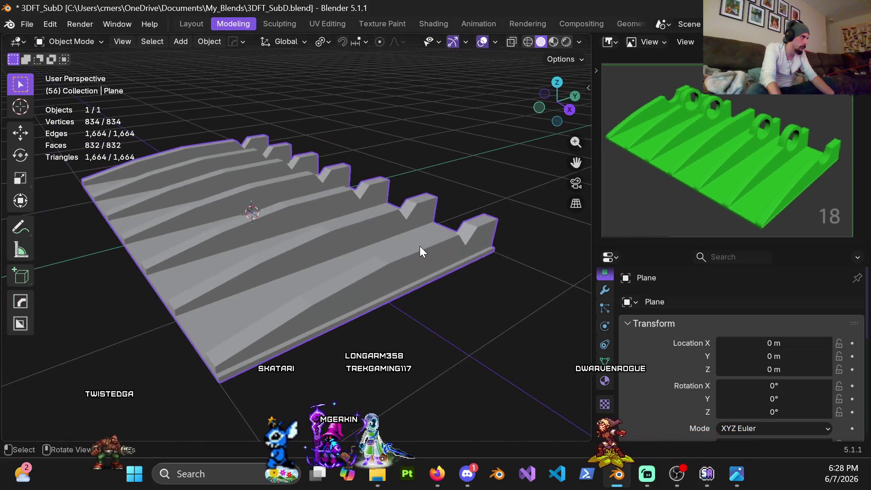
middle_click_drag(324, 197, 355, 247)
key("ctrl+Tab")
left_click(434, 266)
key("Tab")
key("Tab")
scroll(293, 249, "up", 6)
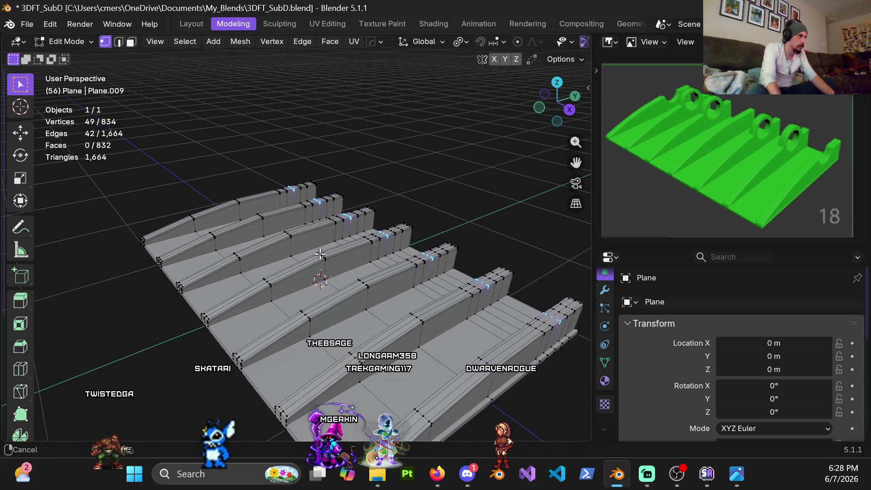
mouse_move(260, 256)
middle_mouse_down()
mouse_move(277, 267)
mouse_move(303, 261)
middle_mouse_up()
Undo the last change and fill the selected rib-top vertices with a temporary face.
key("ctrl+z")
mouse_move(369, 287)
middle_mouse_down()
mouse_move(434, 208)
mouse_move(247, 209)
middle_mouse_up()
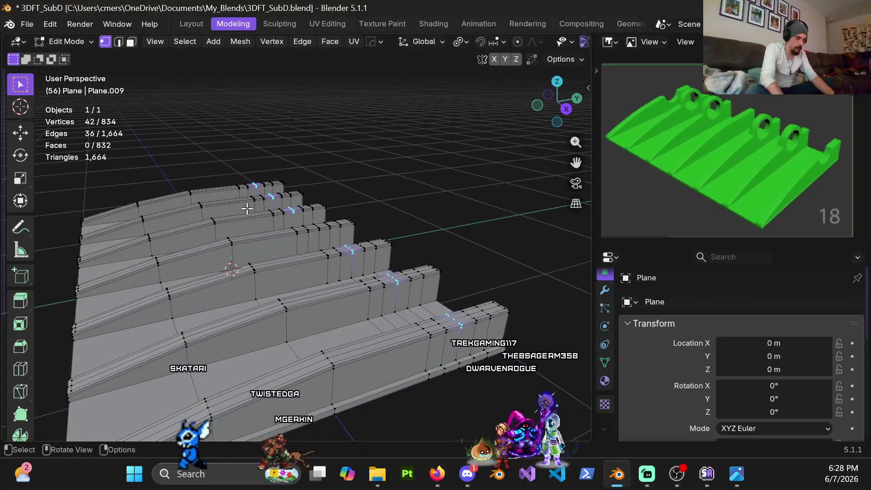
key("KP_3")
scroll(330, 247, "up", 7)
key("g")
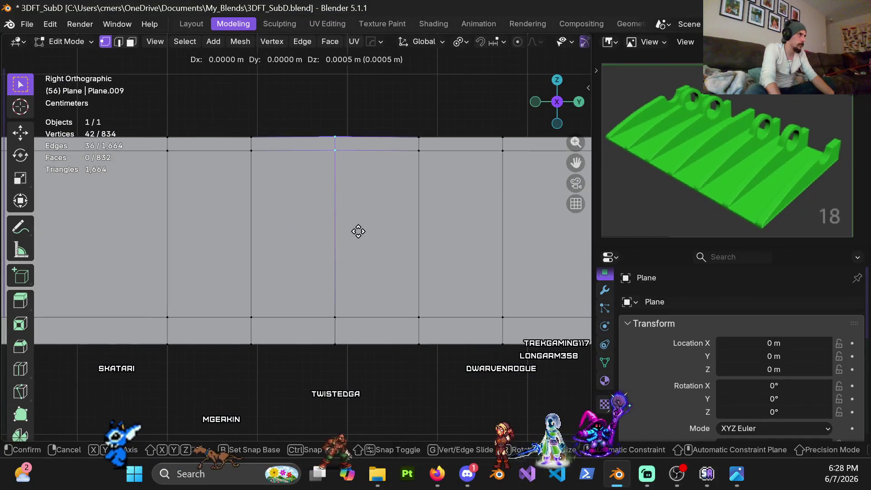
key("Escape")
scroll(351, 242, "down", 4)
key("f")
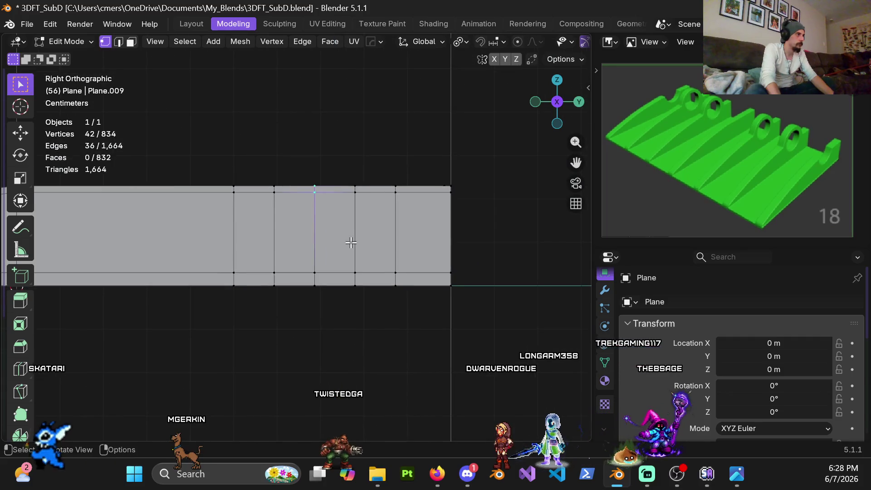
Lower the filled notch face along Z and check the shape in Object Mode.
key("g")
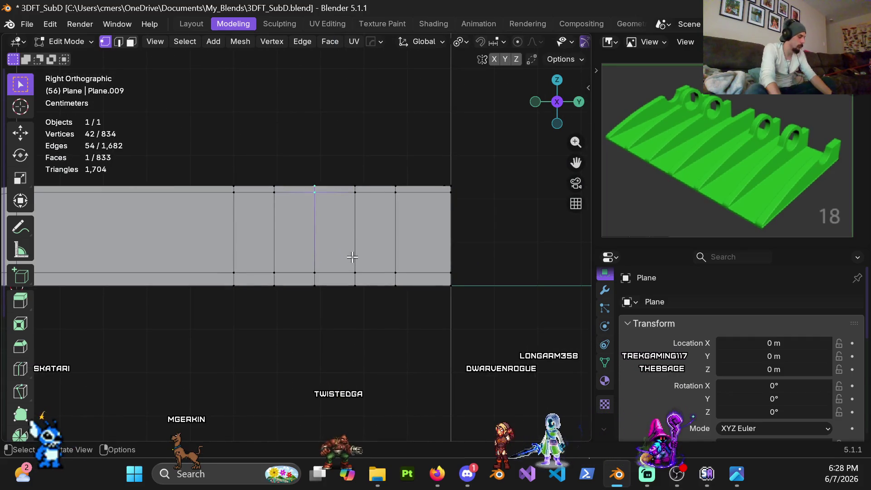
key("g")
key("z")
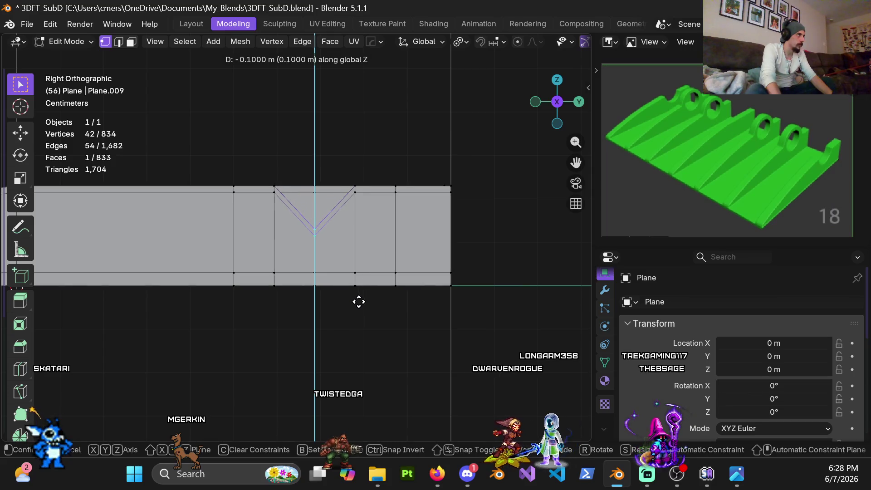
left_click(359, 301)
key("Tab")
mouse_move(268, 276)
middle_mouse_down()
mouse_move(301, 263)
mouse_move(275, 245)
mouse_move(346, 271)
mouse_move(271, 232)
mouse_move(347, 245)
mouse_move(334, 289)
mouse_move(224, 235)
middle_mouse_up()
mouse_move(404, 252)
middle_mouse_down()
mouse_move(341, 260)
mouse_move(437, 210)
middle_mouse_up()
Delete the temporary face and lower the rib-top vertices 0.1 m in Right Ortho view.
key("Tab")
key("x")
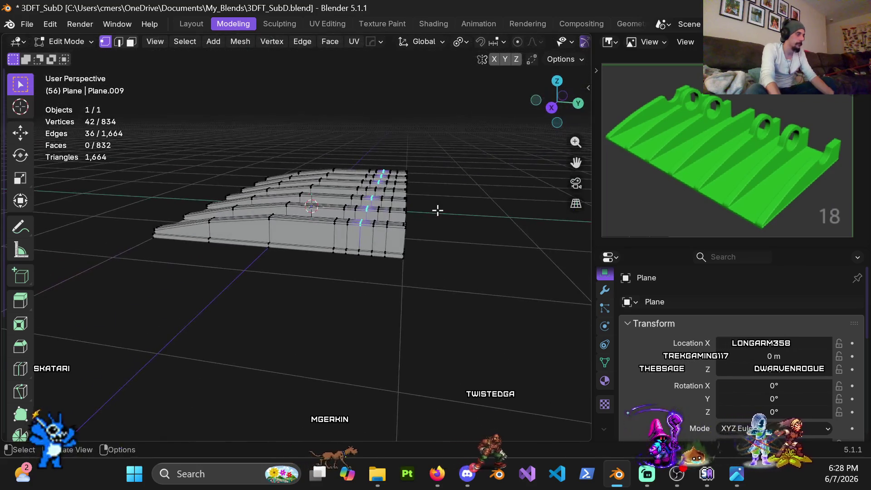
key("KP_5")
key("KP_1")
key("KP_3")
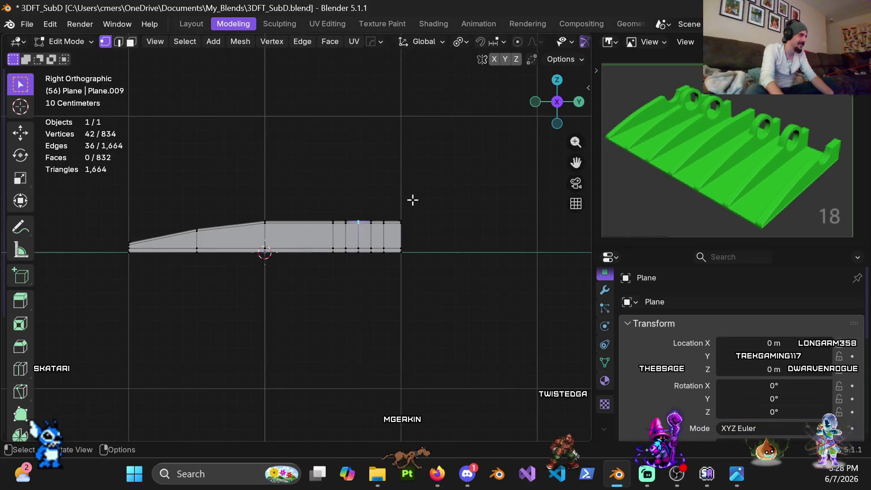
scroll(417, 227, "up", 6)
scroll(345, 220, "down", 4)
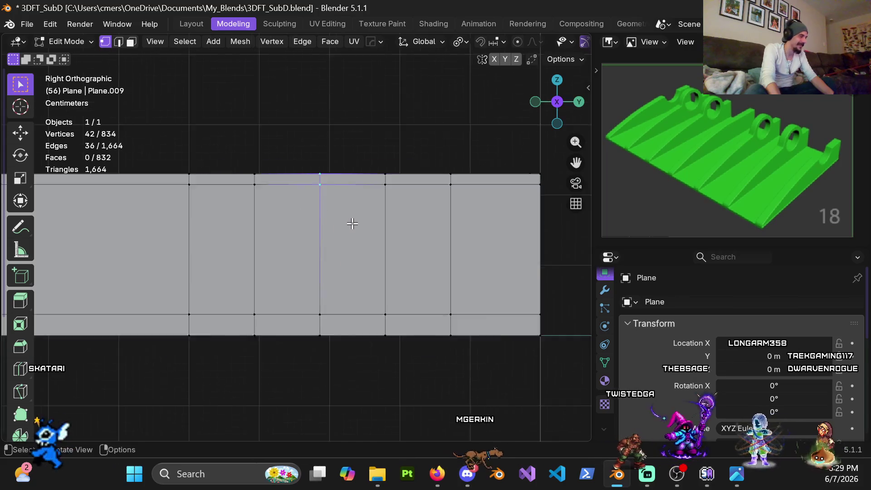
key("g")
key("z")
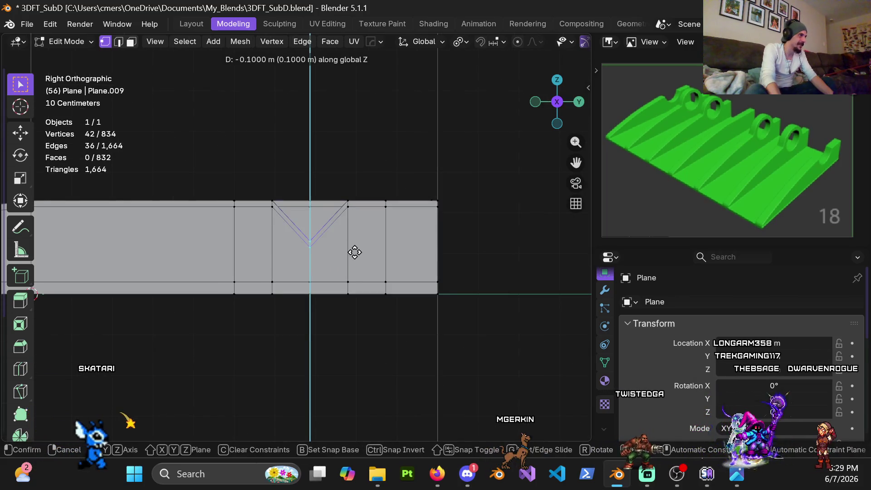
left_click(355, 269)
Smooth the notched plate with a level-2 subdivision (Ctrl+2) in Object Mode.
mouse_move(355, 269)
middle_mouse_down()
mouse_move(384, 273)
mouse_move(362, 295)
mouse_move(408, 247)
mouse_move(421, 258)
middle_mouse_up()
key("Tab")
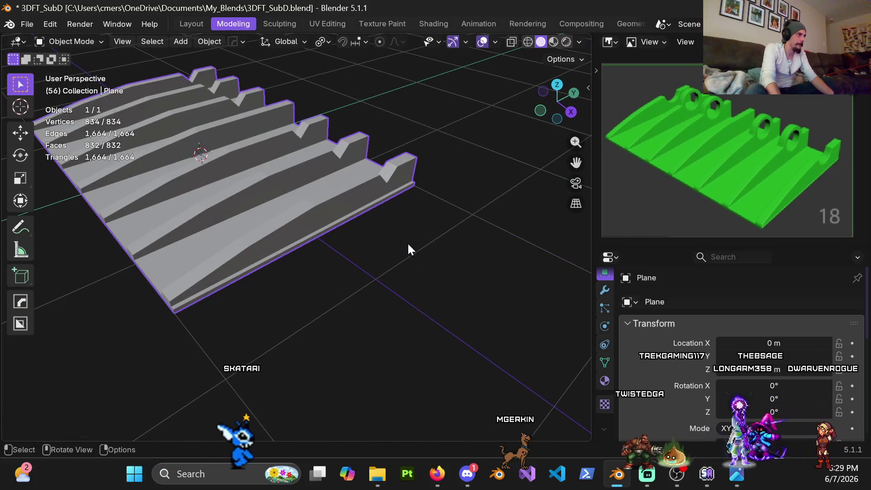
key("ctrl+2")
mouse_move(393, 211)
middle_mouse_down()
mouse_move(355, 234)
mouse_move(319, 278)
mouse_move(366, 203)
mouse_move(365, 187)
mouse_move(325, 200)
mouse_move(311, 266)
mouse_move(320, 268)
mouse_move(353, 220)
mouse_move(318, 177)
middle_mouse_up()
Cut a centred edge loop along the first flat strip and bevel it 0.15 m wide.
key("Tab")
key("ctrl+r")
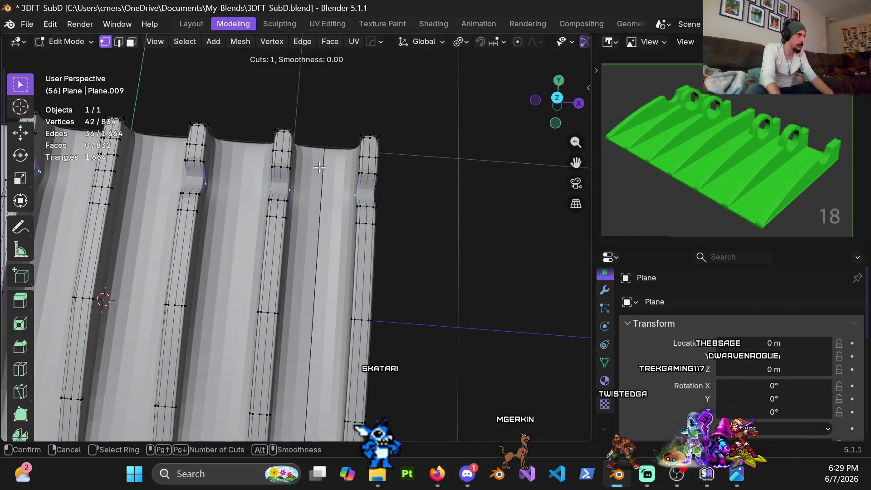
left_click(320, 168)
right_click(332, 203)
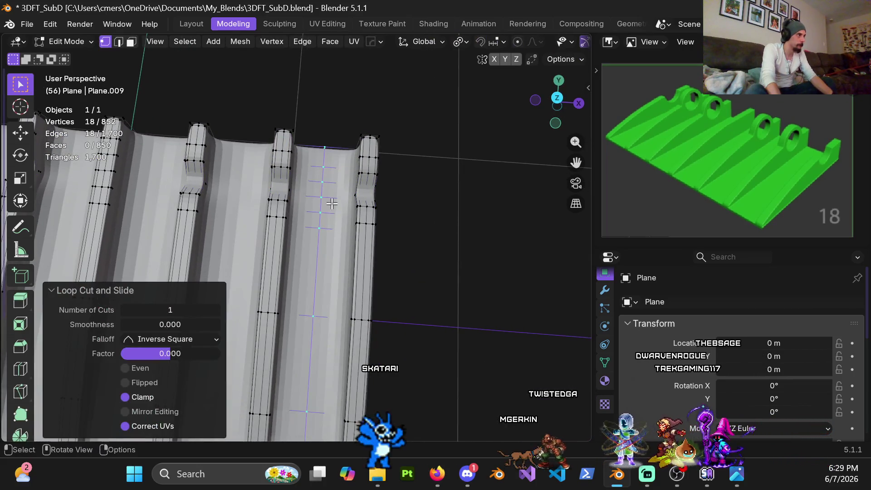
key("ctrl+b")
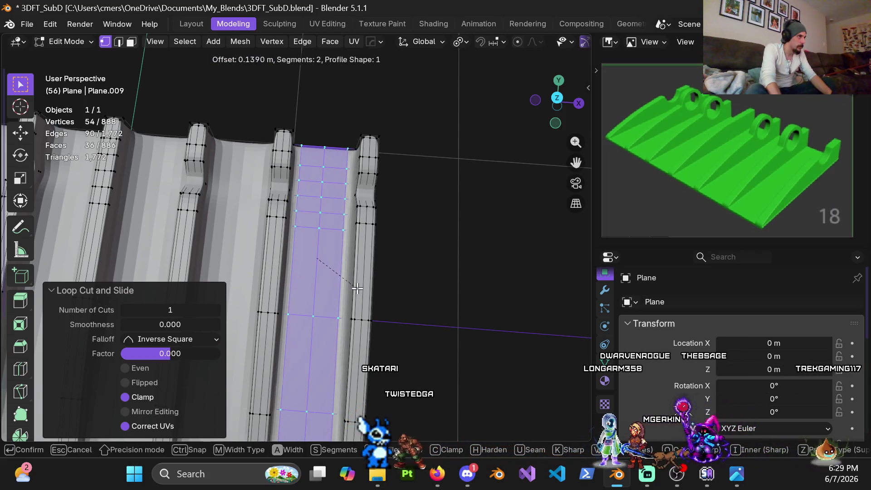
left_click(358, 289)
middle_click_drag(357, 288, 364, 206)
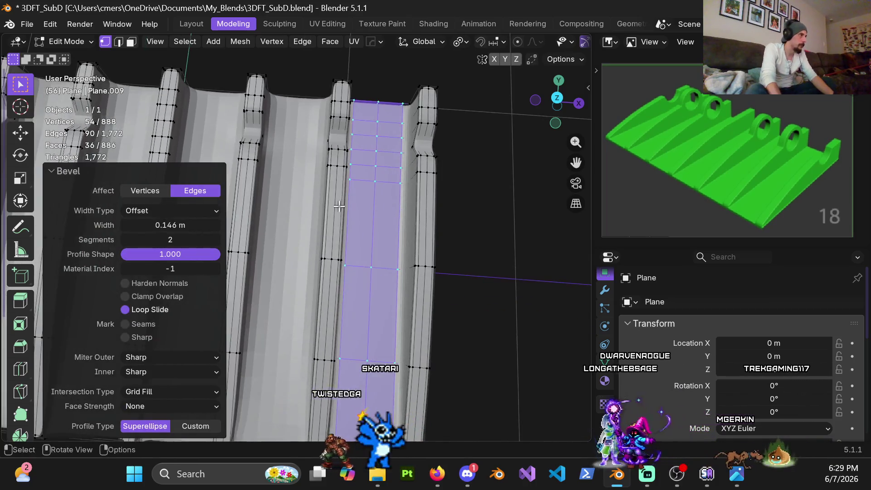
middle_click_drag(340, 236, 340, 247)
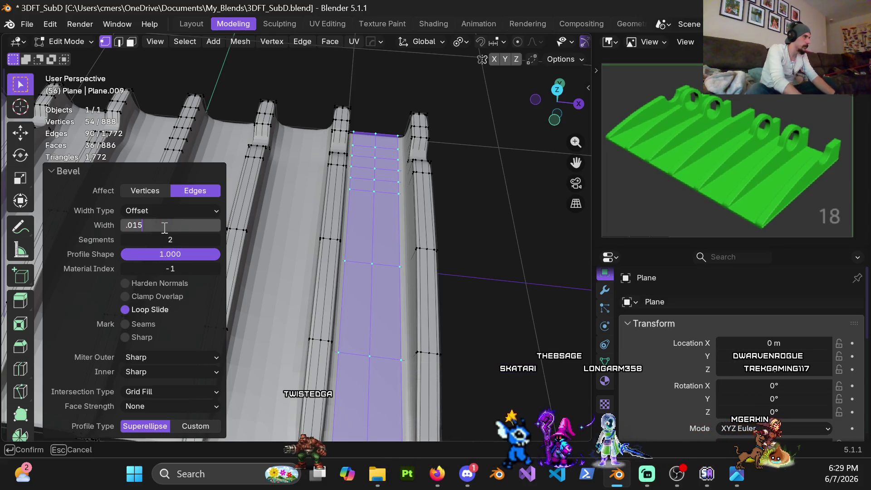
key("Return")
left_click(150, 223)
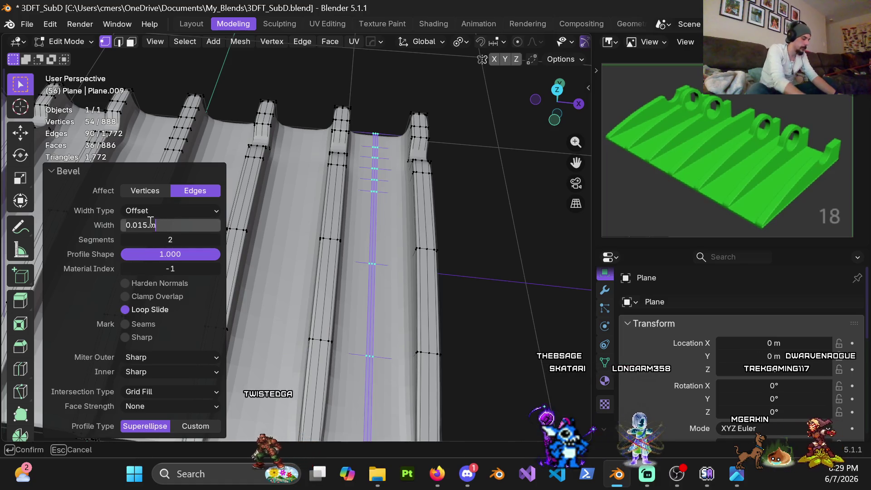
type("5")
key("Return")
mouse_move(272, 204)
middle_mouse_down()
mouse_move(315, 179)
mouse_move(278, 199)
mouse_move(317, 131)
mouse_move(317, 109)
mouse_move(309, 107)
mouse_move(325, 79)
mouse_move(321, 136)
mouse_move(336, 227)
mouse_move(309, 172)
mouse_move(326, 190)
mouse_move(350, 177)
mouse_move(303, 219)
middle_mouse_up()
Add a centred loop along the second flat strip and bevel it at 0.15 m.
key("ctrl+r")
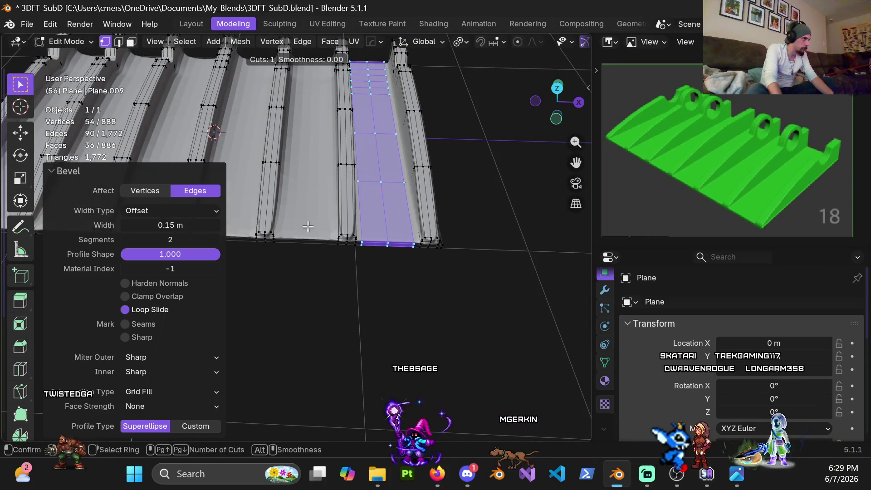
left_click(308, 223)
right_click(308, 236)
key("ctrl+b")
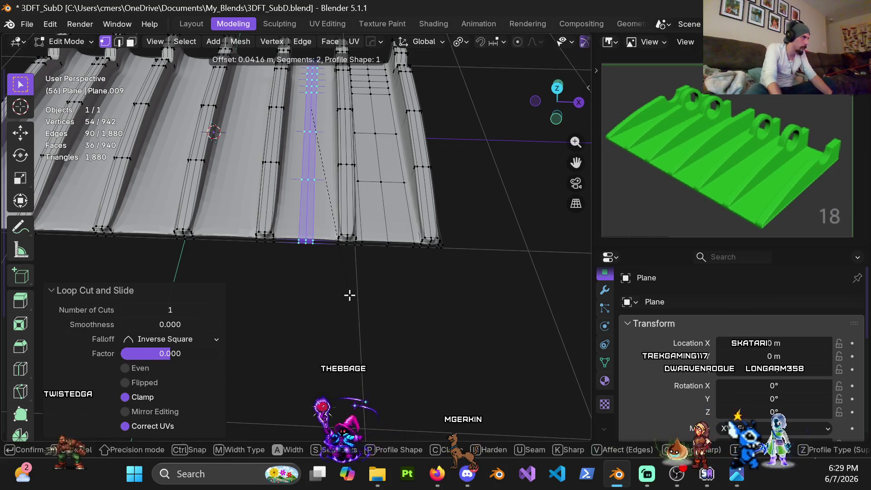
left_click(350, 295)
type("15")
key("Return")
scroll(440, 227, "down", 5, "ctrl")
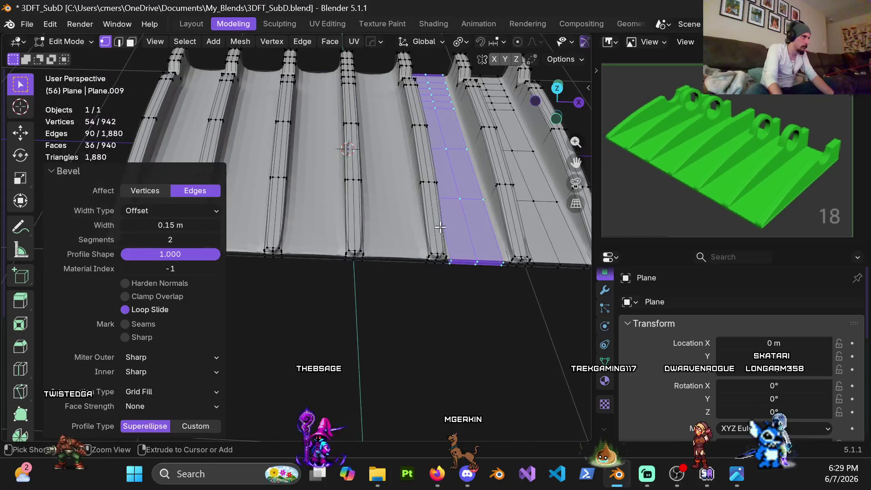
Loop-cut the third flat strip and bevel the new loop at 0.15 m.
key("ctrl+r")
left_click(392, 251)
key("ctrl+b")
left_click(410, 313)
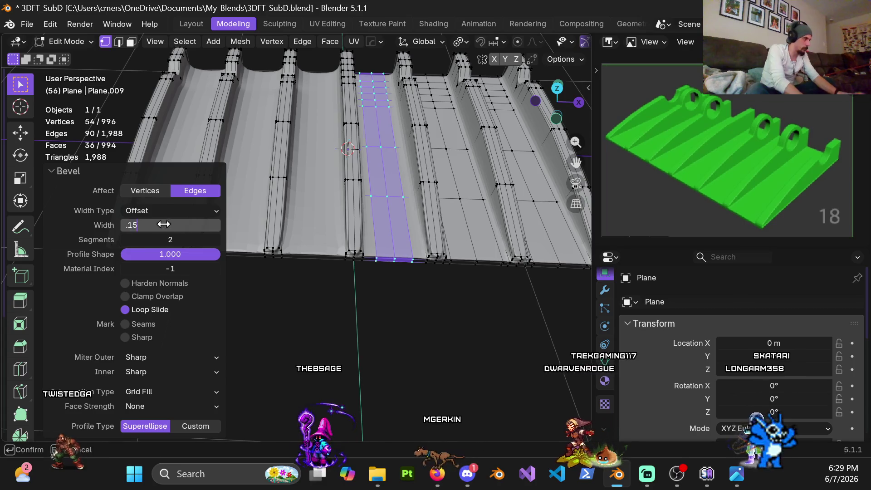
key("Return")
scroll(346, 204, "down", 3, "ctrl")
Add 0.15 m beveled edge loops along the next two flat strips.
key("ctrl+r")
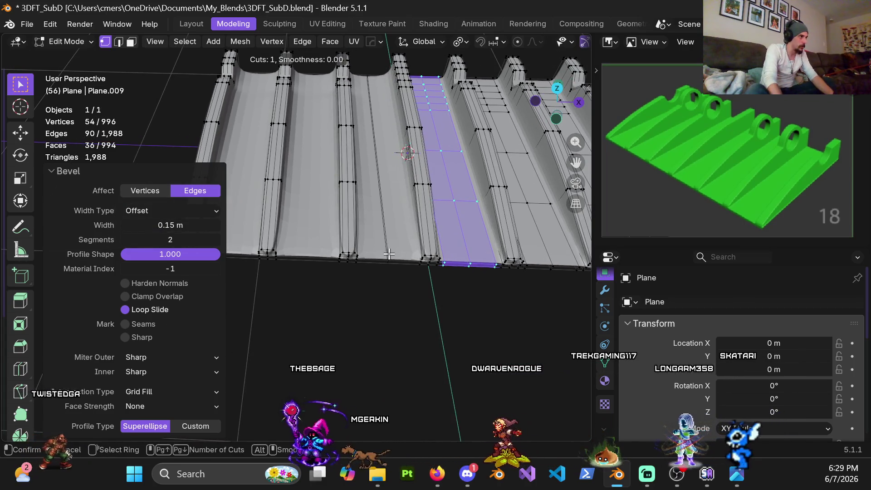
left_click(388, 254)
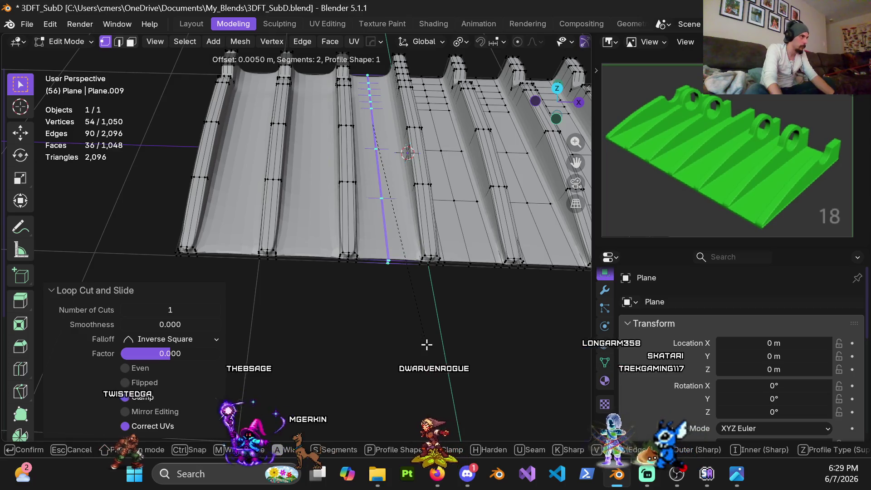
left_click(429, 346)
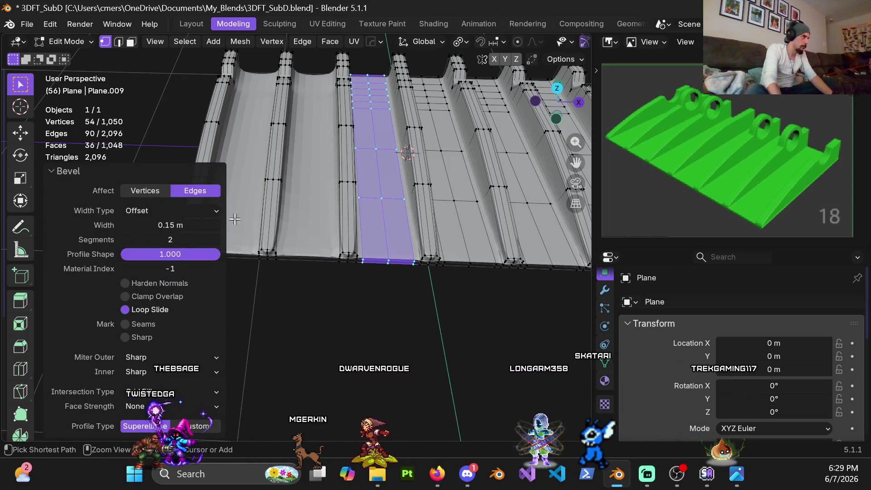
left_click(313, 331)
right_click(313, 331)
key("ctrl+b")
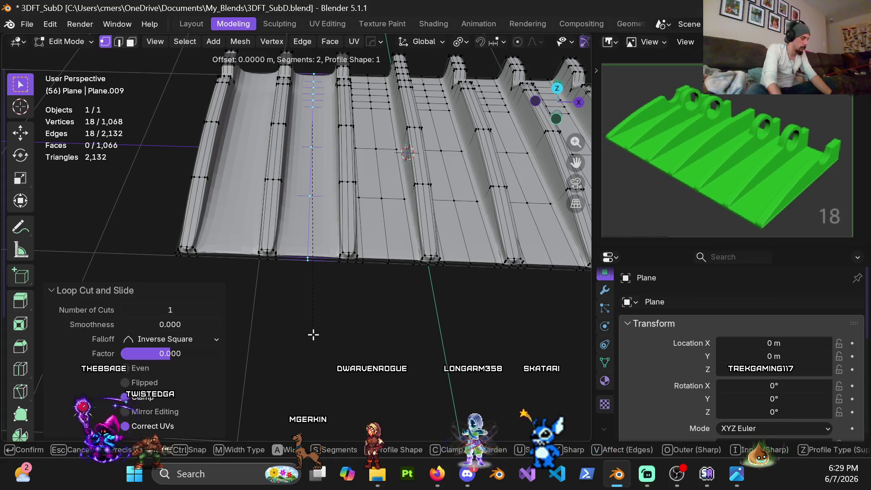
type(".15")
key("Return")
Cut a centred loop along the last flat strip and bevel it 0.15 m.
middle_click_drag(297, 161, 412, 294, "shift")
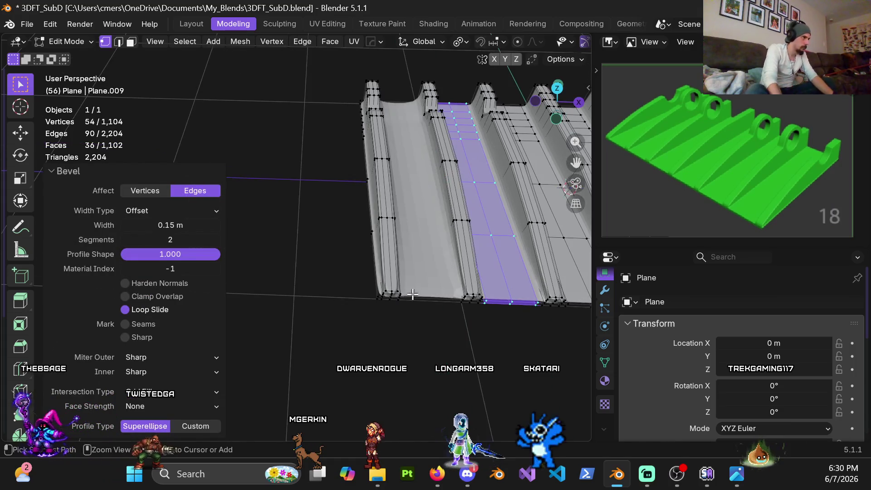
left_click(466, 317)
right_click(467, 317)
middle_click_drag(467, 318, 385, 282, "shift")
key("ctrl+b")
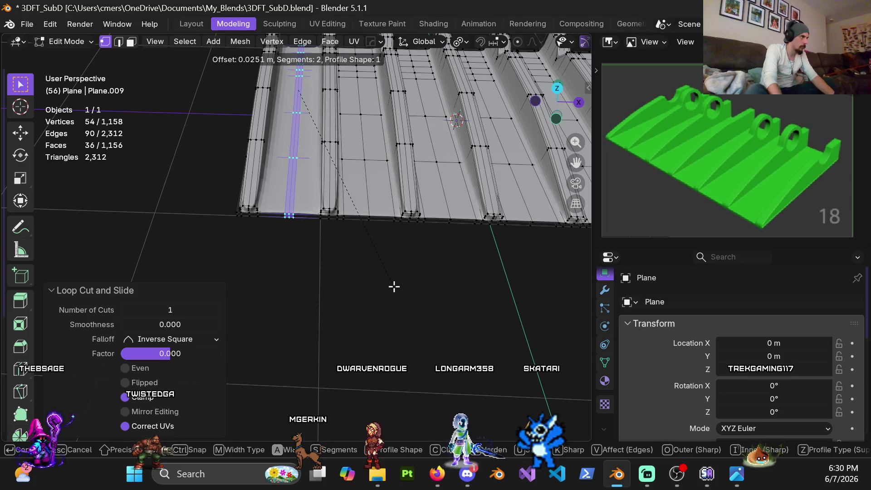
type(".15")
key("Return")
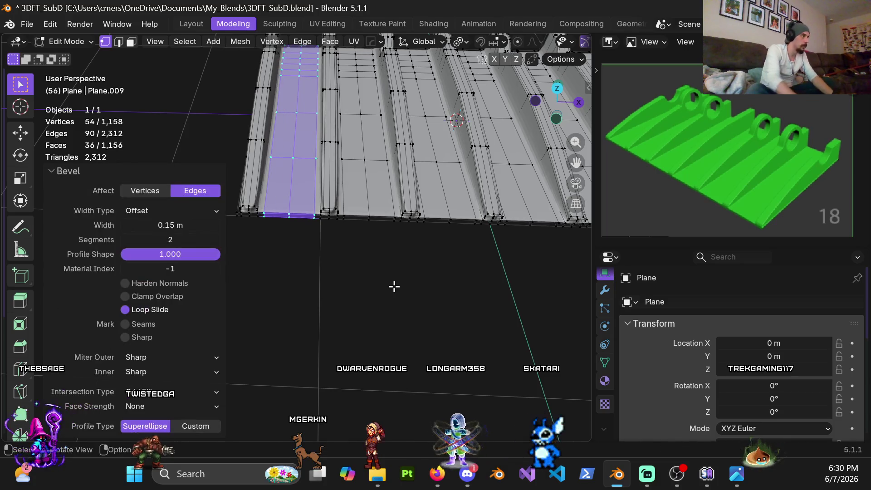
Switch to Object Mode to check the plate, then return to Edit Mode.
mouse_move(495, 242)
middle_mouse_down()
mouse_move(363, 244)
mouse_move(244, 229)
mouse_move(454, 265)
mouse_move(324, 271)
mouse_move(330, 243)
mouse_move(448, 283)
mouse_move(385, 251)
mouse_move(381, 274)
mouse_move(356, 270)
mouse_move(353, 290)
mouse_move(449, 258)
mouse_move(414, 295)
mouse_move(399, 290)
middle_mouse_up()
key("ctrl+Tab")
left_click(317, 245)
key("Tab")
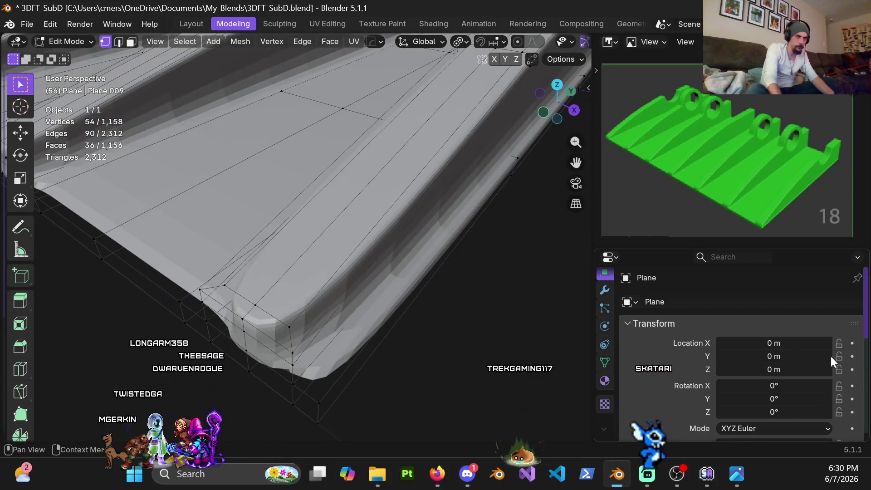
Set the Subdivision modifier's Levels Viewport to 0.
left_click(605, 291)
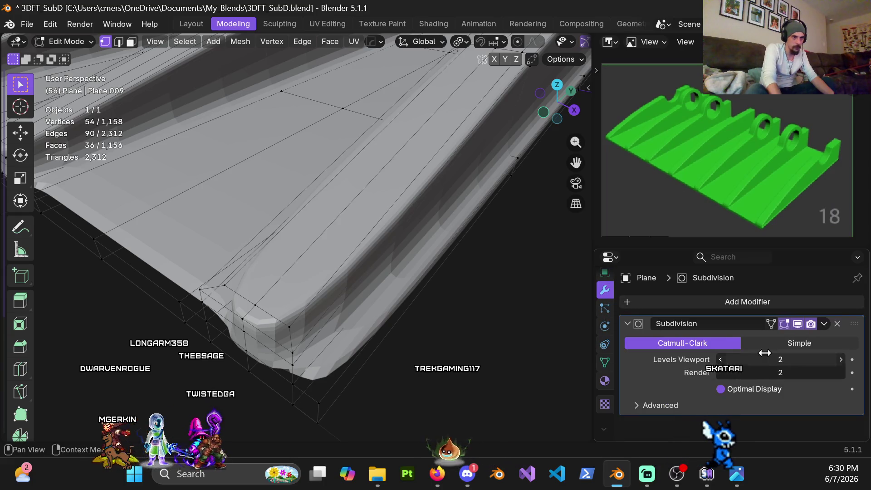
type("0")
key("Return")
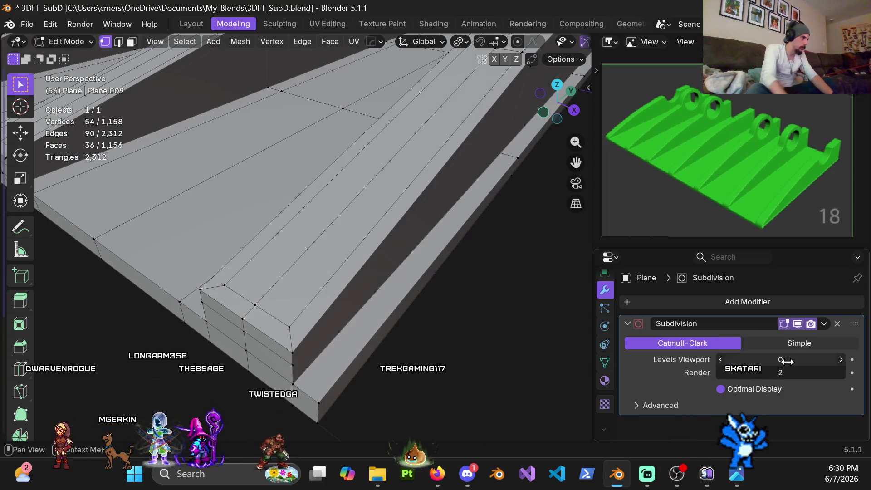
mouse_move(360, 423)
middle_mouse_down()
mouse_move(259, 285)
mouse_move(269, 209)
mouse_move(345, 232)
mouse_move(340, 241)
mouse_move(385, 247)
mouse_move(369, 259)
mouse_move(346, 252)
mouse_move(363, 278)
mouse_move(336, 289)
mouse_move(373, 229)
mouse_move(337, 242)
middle_mouse_up()
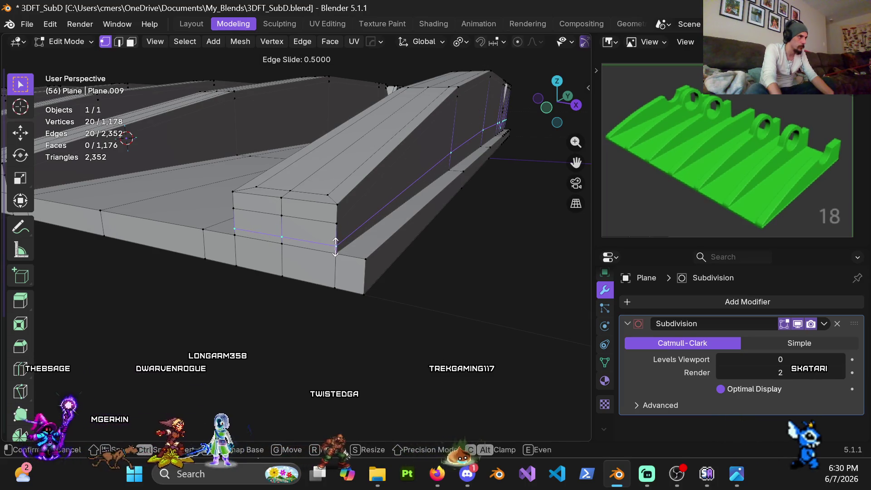
Confirm the rib-end loop at its midpoint and flatten it to zero height along Z.
left_click(335, 246)
mouse_move(335, 246)
middle_mouse_down()
mouse_move(371, 190)
mouse_move(233, 182)
mouse_move(339, 224)
mouse_move(420, 171)
mouse_move(430, 185)
middle_mouse_up()
key("s")
key("z")
key("Return")
Lower the flattened loop by 0.024 m along Z.
key("g")
key("z")
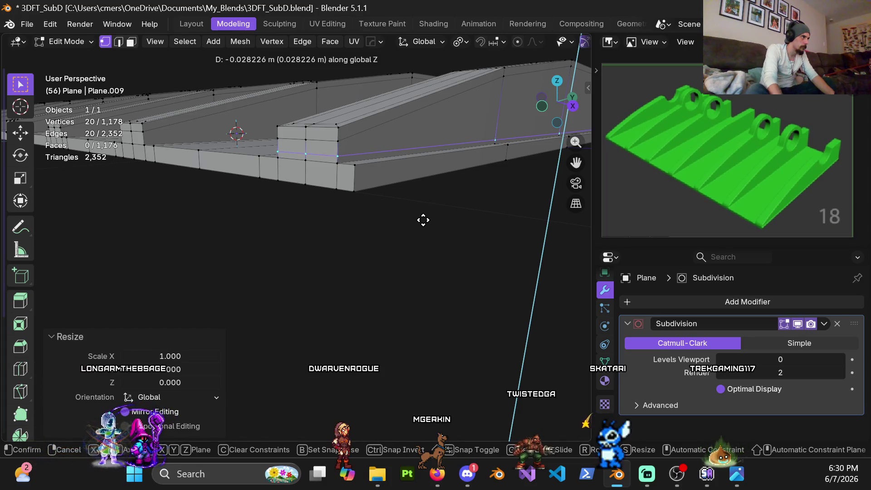
left_click(421, 207)
middle_click_drag(421, 207, 376, 206)
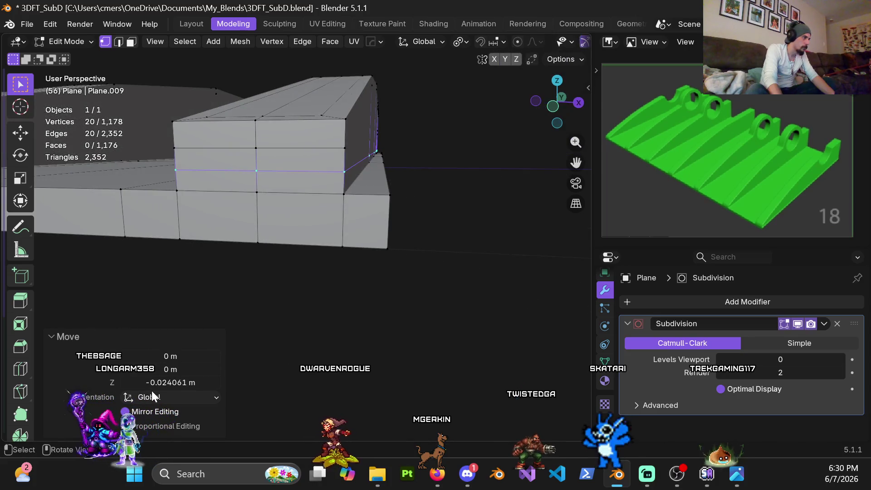
type("024")
key("Return")
scroll(355, 194, "down", 5)
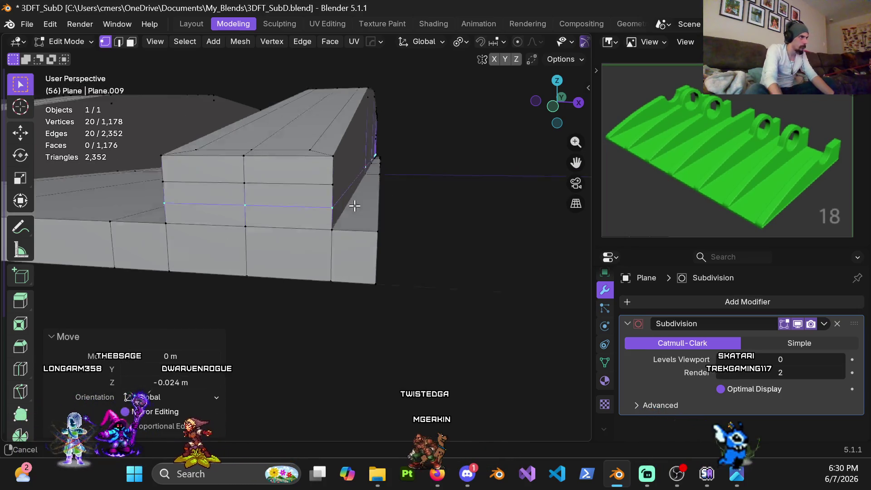
Restore Levels Viewport to 2 and view the smoothed plate in Object Mode.
mouse_move(361, 203)
middle_mouse_down()
mouse_move(296, 210)
mouse_move(423, 194)
mouse_move(208, 202)
mouse_move(399, 208)
mouse_move(381, 200)
mouse_move(423, 210)
mouse_move(401, 237)
middle_mouse_up()
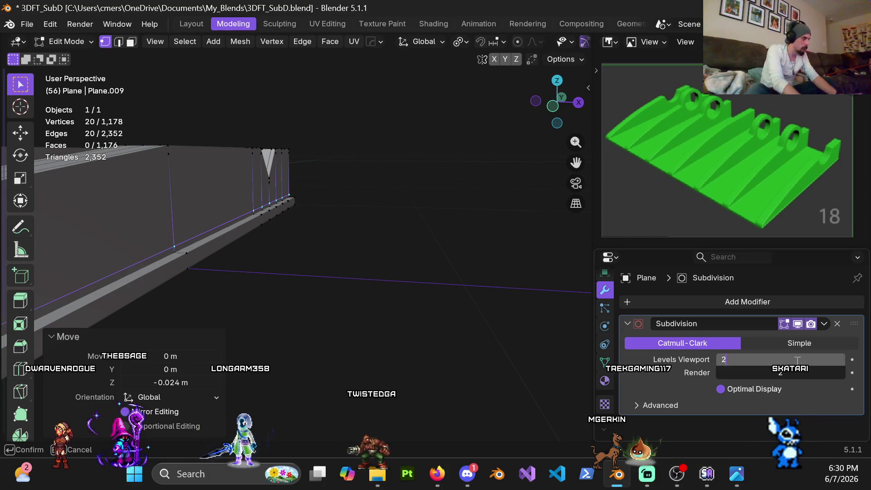
key("Return")
scroll(241, 232, "down", 5)
key("ctrl+Tab")
left_click(197, 256)
mouse_move(327, 208)
middle_mouse_down("ctrl")
mouse_move(336, 216)
mouse_move(385, 213)
mouse_move(341, 243)
mouse_move(259, 227)
mouse_move(279, 250)
mouse_move(320, 216)
mouse_move(339, 253)
mouse_move(273, 215)
mouse_move(314, 132)
mouse_move(272, 245)
middle_mouse_up("ctrl")
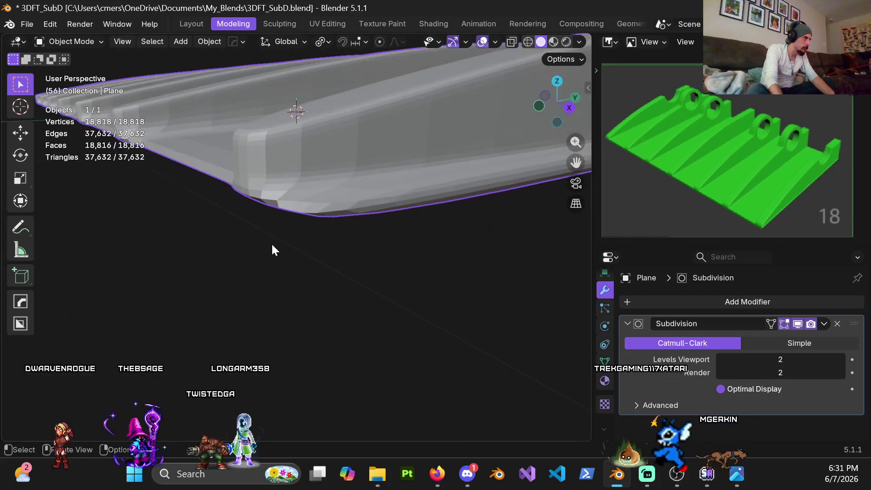
Add a trial edge loop along the plate's edge, then exit Edit Mode.
key("Tab")
mouse_move(352, 239)
middle_mouse_down()
mouse_move(505, 155)
mouse_move(294, 175)
mouse_move(301, 188)
middle_mouse_up()
key("ctrl+r")
left_click(317, 120)
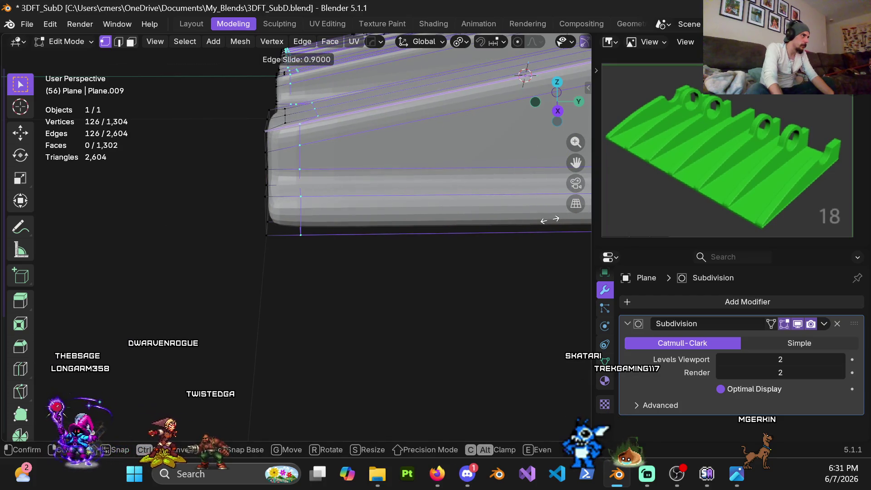
left_click(564, 232)
middle_click_drag(540, 229, 349, 171)
key("Tab")
Apply Shade Auto Smooth to the ribbed plate.
mouse_move(204, 195)
middle_mouse_down()
mouse_move(250, 197)
mouse_move(269, 161)
middle_mouse_up()
scroll(252, 219, "down", 4)
middle_click_drag(252, 219, 293, 213)
right_click(292, 213)
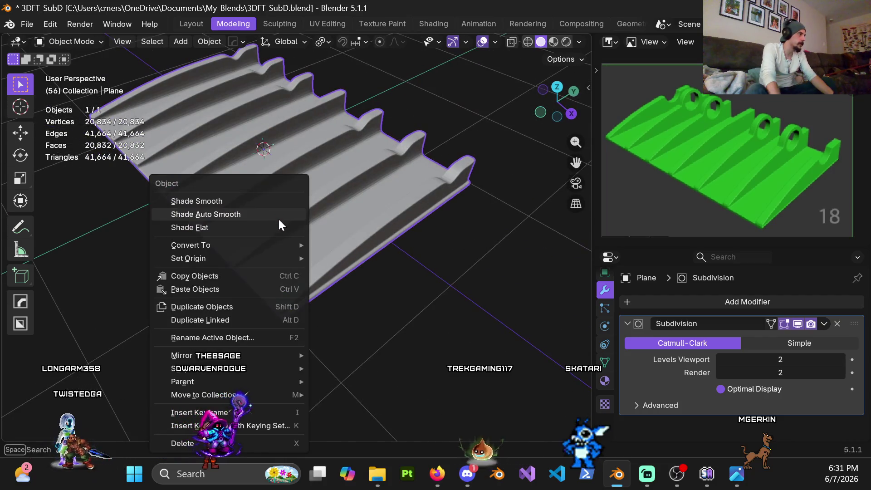
left_click(278, 218)
mouse_move(295, 259)
middle_mouse_down()
mouse_move(329, 133)
mouse_move(369, 101)
mouse_move(388, 136)
mouse_move(383, 190)
mouse_move(334, 195)
mouse_move(253, 155)
mouse_move(320, 157)
mouse_move(323, 169)
middle_mouse_up()
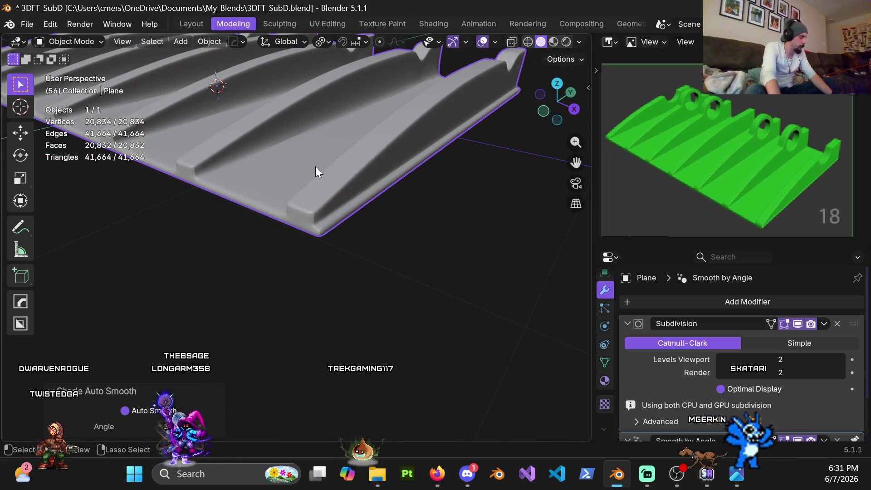
Undo the auto smooth shading and the trial edge loop, back in Edit Mode.
key("ctrl+z")
key("Tab")
key("ctrl+z")
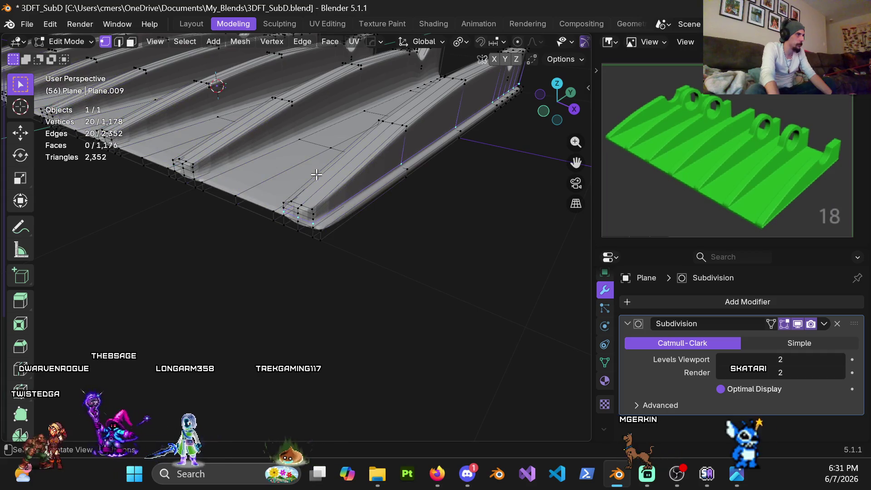
Turn the viewport subdivision preview off, setting Levels Viewport to 0.
mouse_move(344, 215)
middle_mouse_down()
mouse_move(342, 236)
mouse_move(270, 168)
mouse_move(435, 161)
middle_mouse_up()
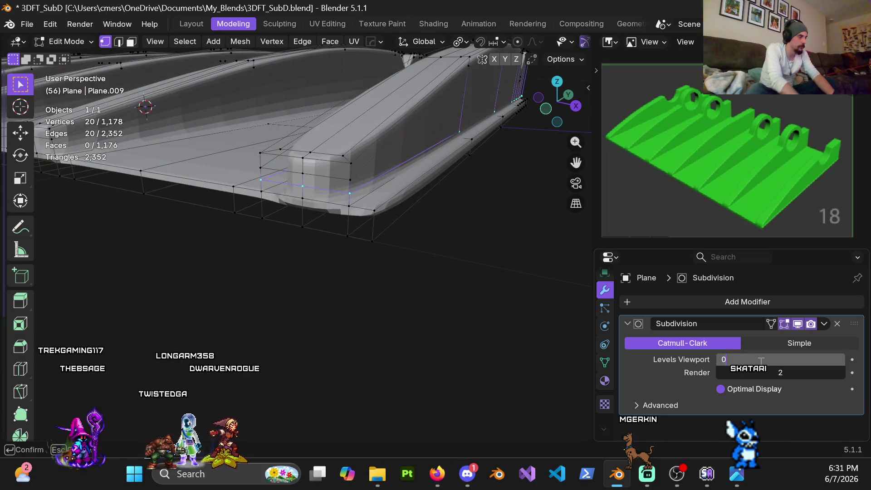
key("Return")
mouse_move(412, 171)
middle_mouse_down()
mouse_move(361, 166)
mouse_move(332, 204)
mouse_move(324, 235)
mouse_move(325, 220)
mouse_move(317, 227)
middle_mouse_up()
Insert a loop across the ribs slid to 0.8 and straighten it with Y scale 0.
key("ctrl+r")
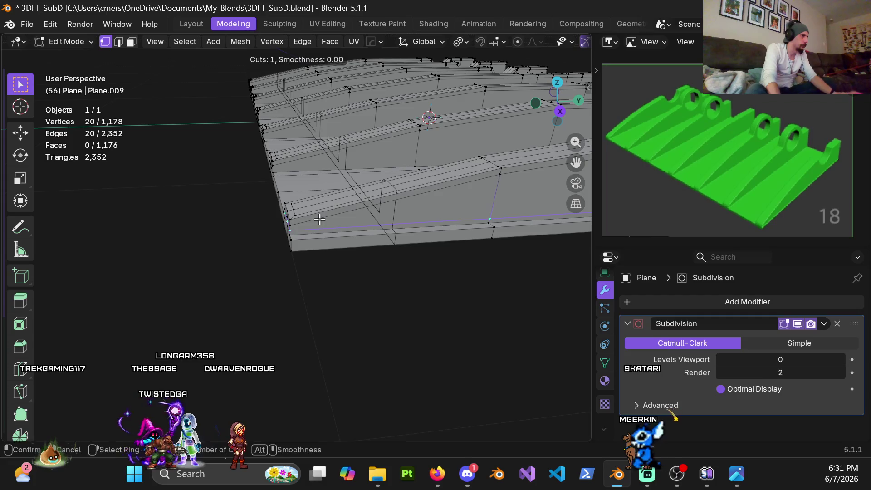
left_click(320, 220)
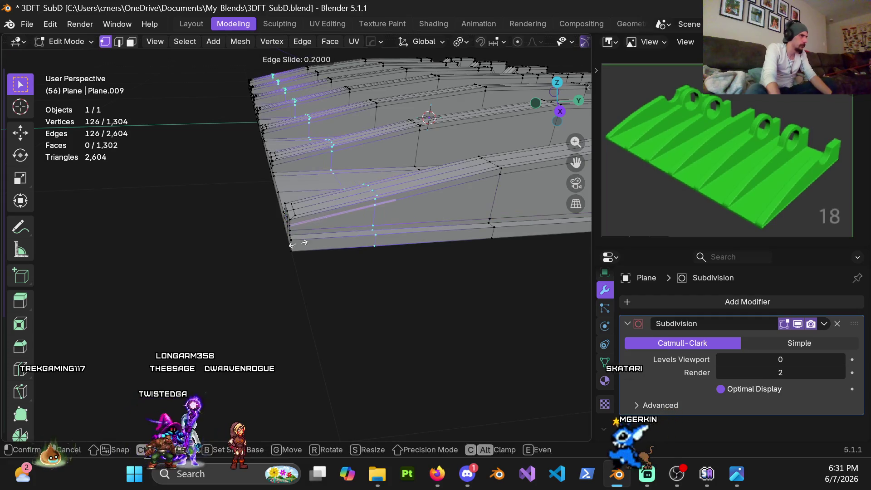
left_click(239, 272)
mouse_move(239, 273)
middle_mouse_down()
mouse_move(277, 185)
mouse_move(284, 294)
mouse_move(291, 190)
mouse_move(283, 221)
mouse_move(289, 259)
middle_mouse_up()
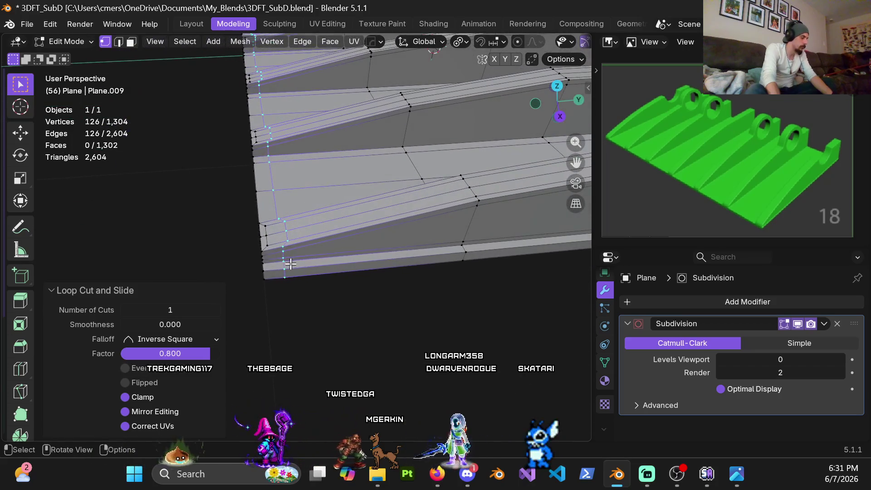
key("s")
key("y")
key("0")
key("Return")
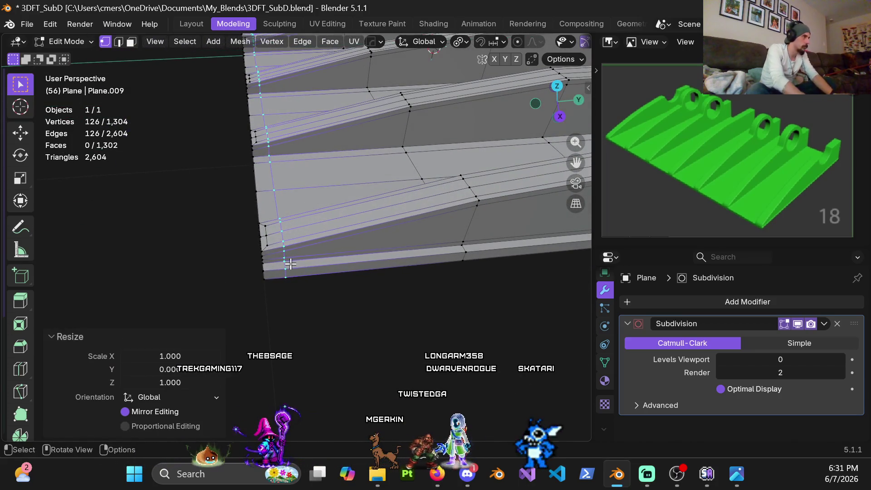
Edge-slide the loop to 0.4 and flatten it again to zero along Y.
key("g")
key("g")
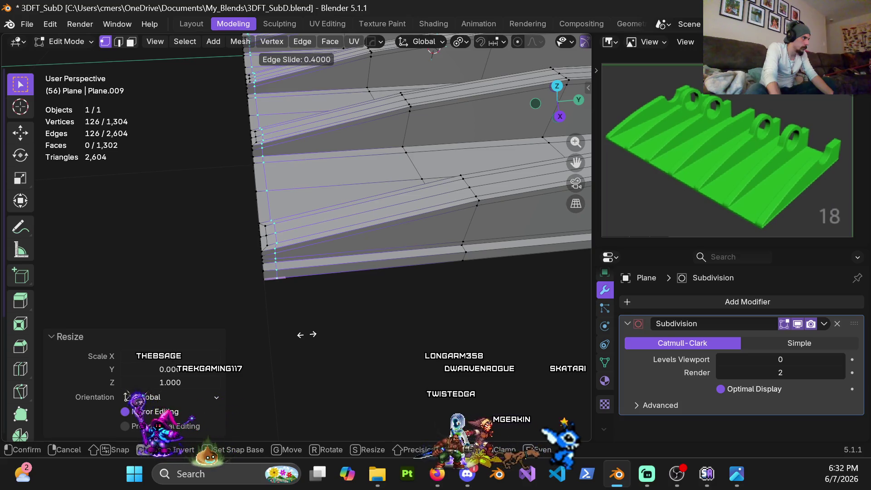
left_click(306, 334)
mouse_move(293, 252)
middle_mouse_down()
mouse_move(300, 238)
mouse_move(305, 325)
mouse_move(323, 305)
mouse_move(448, 263)
mouse_move(431, 279)
mouse_move(340, 249)
mouse_move(171, 243)
mouse_move(305, 246)
middle_mouse_up()
key("s")
key("y")
key("0")
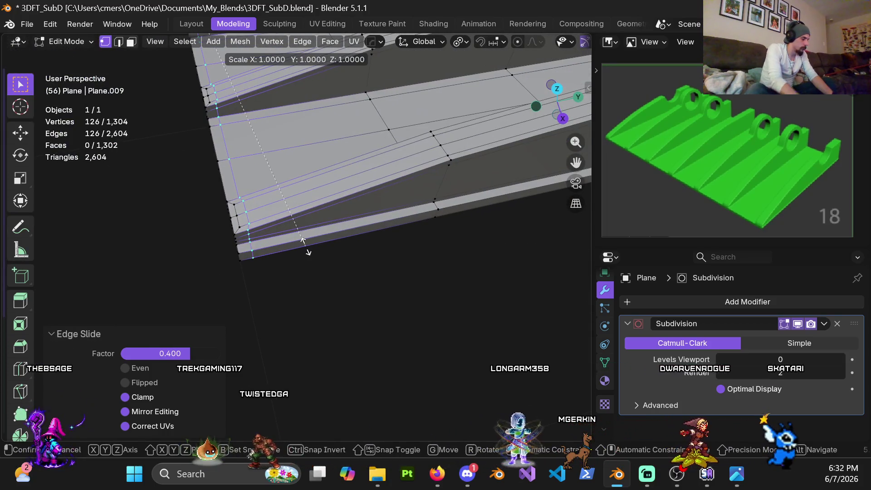
key("Return")
mouse_move(244, 266)
middle_mouse_down()
mouse_move(266, 184)
mouse_move(231, 183)
mouse_move(301, 196)
mouse_move(305, 227)
mouse_move(265, 229)
mouse_move(284, 234)
middle_mouse_up()
mouse_move(245, 192)
middle_mouse_down()
mouse_move(335, 202)
mouse_move(295, 203)
mouse_move(301, 215)
mouse_move(312, 205)
mouse_move(320, 227)
mouse_move(436, 202)
mouse_move(339, 202)
mouse_move(315, 228)
mouse_move(319, 238)
mouse_move(264, 241)
mouse_move(360, 239)
mouse_move(326, 234)
middle_mouse_up()
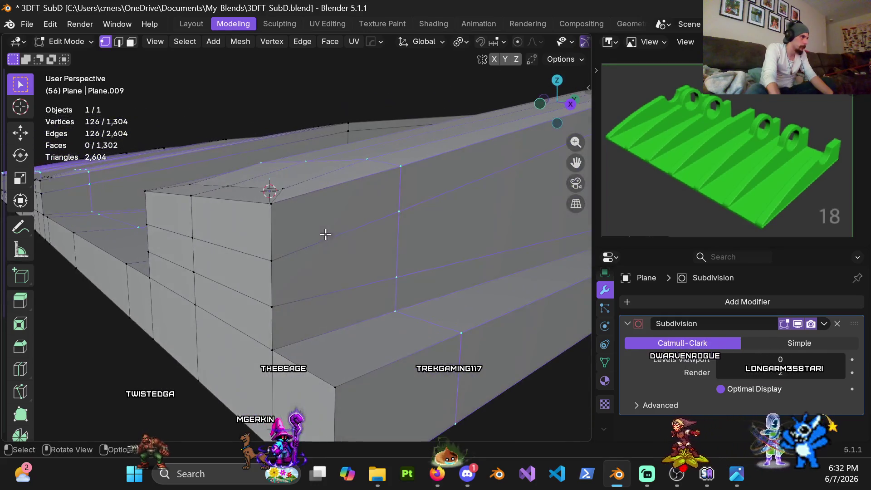
Dissolve the selected edge loop across the ribs, leaving 1,178 vertices.
key("x")
left_click(336, 249)
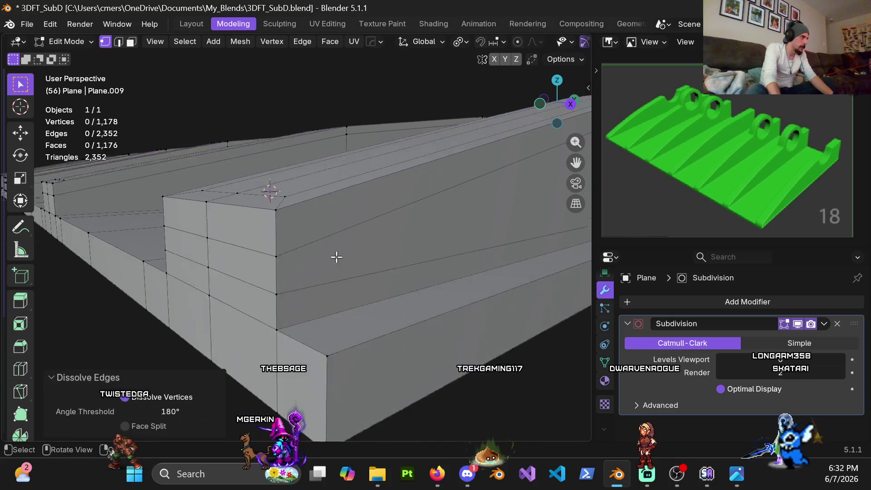
scroll(334, 253, "down", 3)
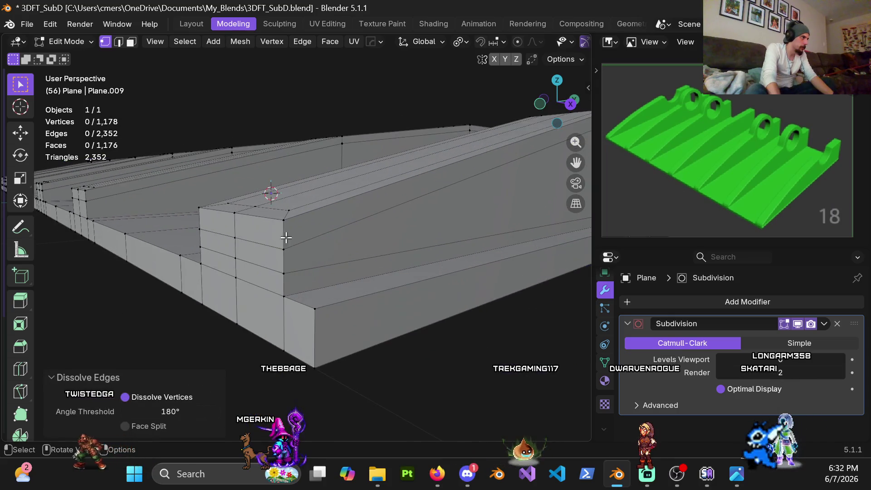
scroll(286, 227, "down", 2)
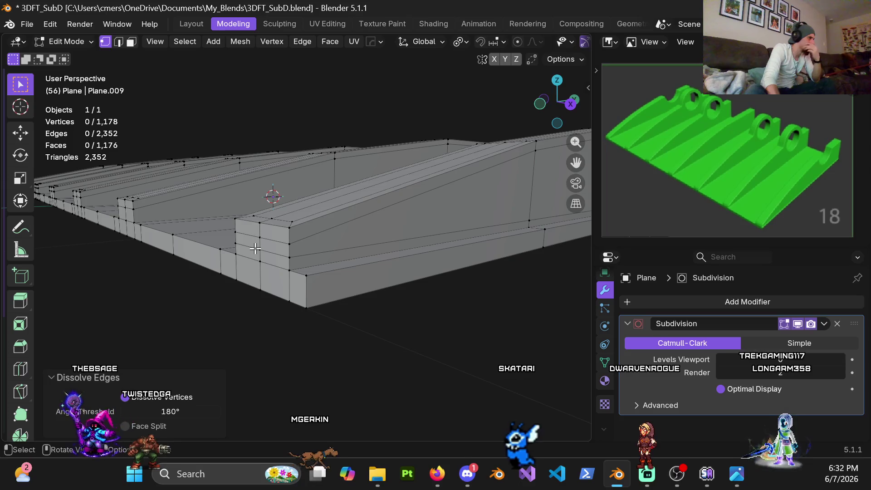
mouse_move(147, 211)
middle_mouse_down()
mouse_move(216, 217)
mouse_move(165, 204)
mouse_move(202, 233)
mouse_move(197, 177)
mouse_move(83, 184)
mouse_move(35, 171)
mouse_move(299, 194)
middle_mouse_up()
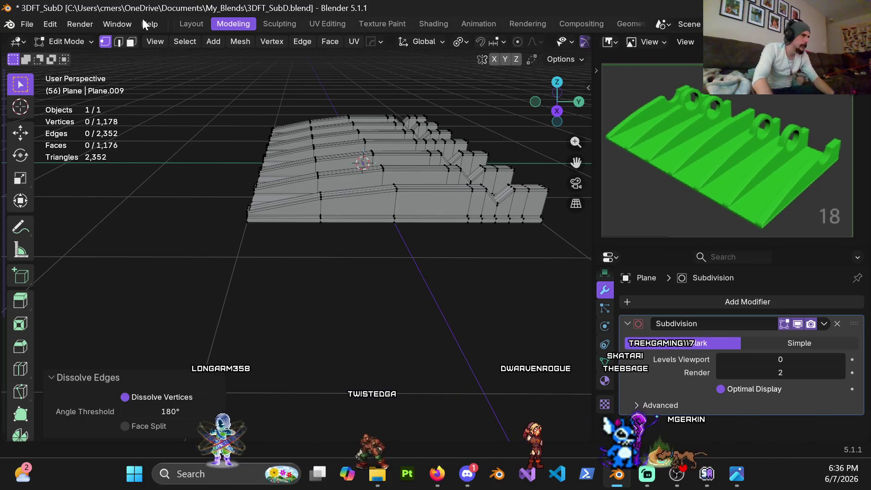
Undo the stray loop cut and Subdivision modifier, returning to 314 vertices.
middle_click_drag(319, 186, 353, 263)
key("ctrl+r")
left_click(352, 263)
key("ctrl+z")
key("ctrl+z")
key("ctrl+z")
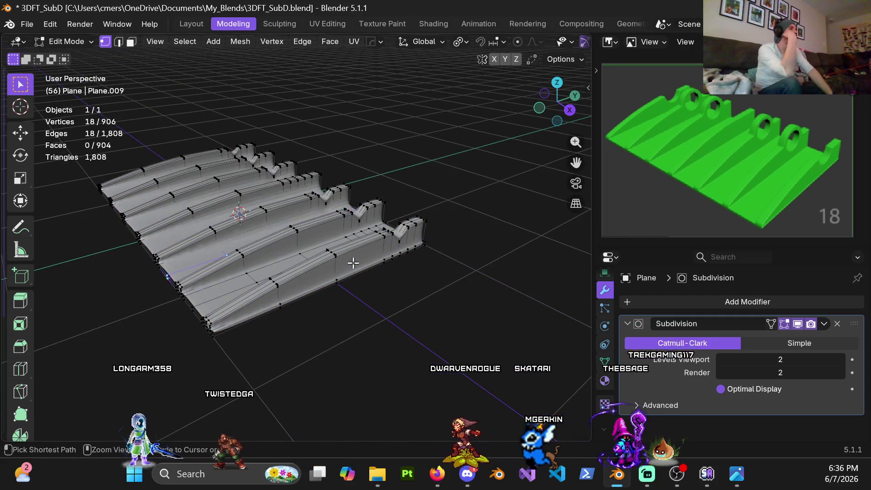
key("ctrl+z")
mouse_move(354, 261)
middle_mouse_down()
mouse_move(379, 229)
mouse_move(366, 208)
middle_mouse_up()
scroll(307, 251, "up", 4)
mouse_move(304, 249)
middle_mouse_down()
mouse_move(363, 236)
mouse_move(337, 224)
mouse_move(279, 231)
middle_mouse_up()
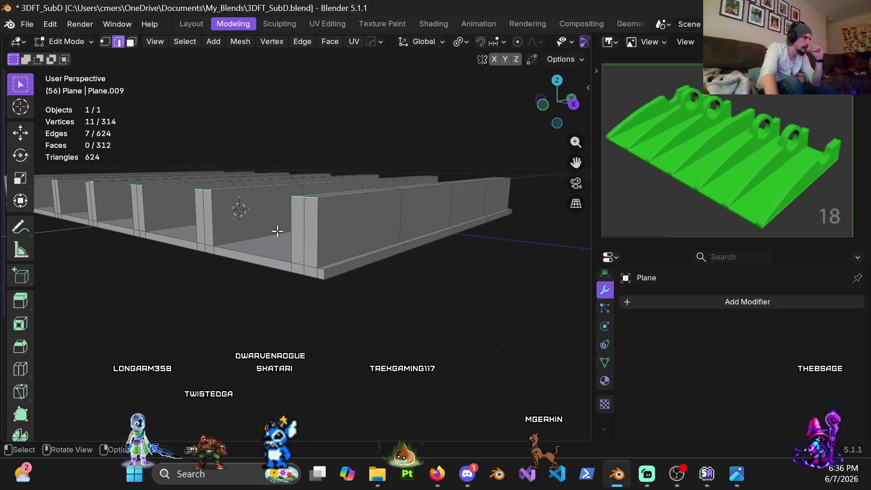
Add a loop cut along the ribs, slid close to the rib edge.
middle_click_drag(338, 240, 275, 252)
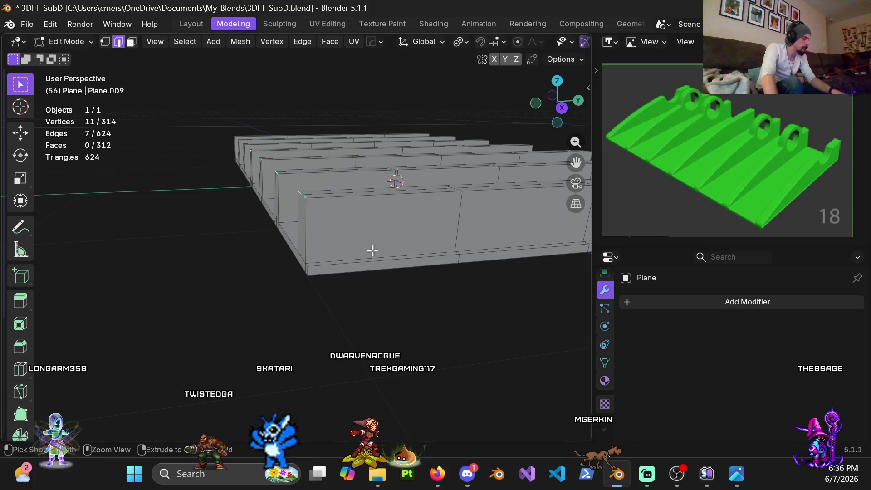
mouse_move(361, 225)
middle_mouse_down()
mouse_move(321, 239)
mouse_move(334, 232)
middle_mouse_up()
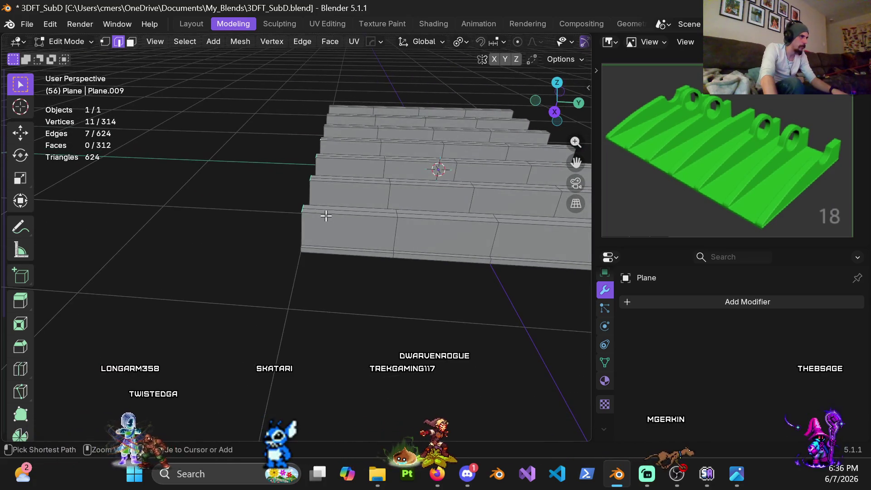
key("ctrl+r")
left_click(333, 231)
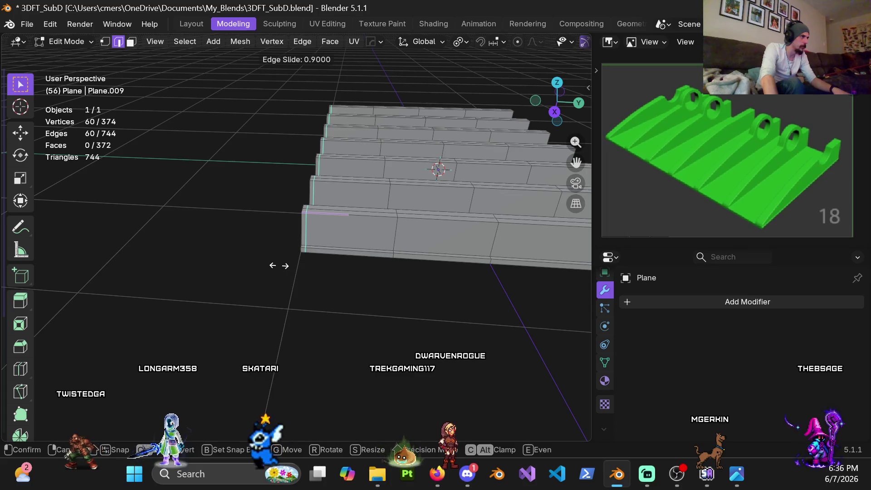
left_click(279, 266)
middle_click_drag(356, 255, 253, 234, "shift")
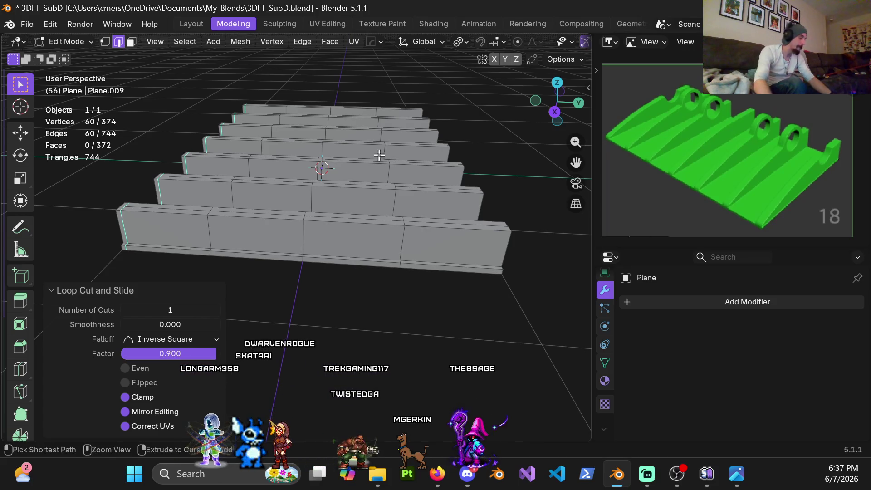
Add loops near the rib end and near the bottom edge of the rib wall.
key("ctrl+r")
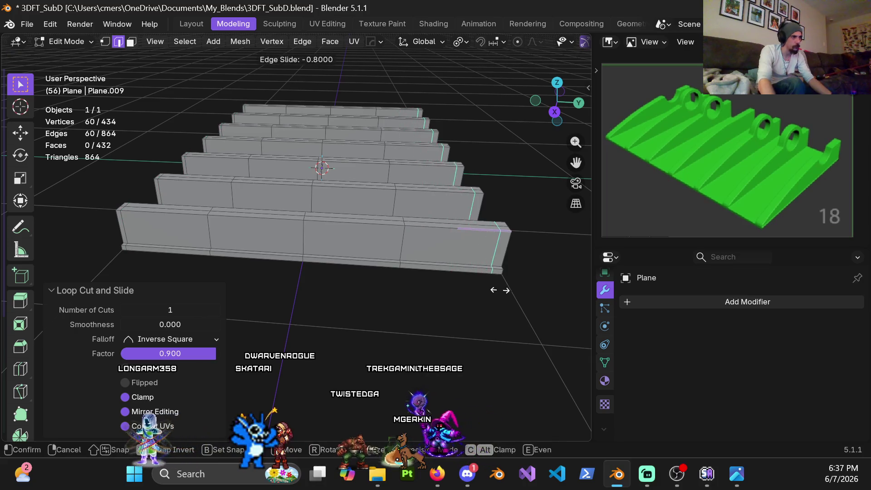
left_click(504, 290)
mouse_move(379, 247)
middle_mouse_down("ctrl")
mouse_move(346, 208)
mouse_move(349, 199)
mouse_move(324, 206)
middle_mouse_up("ctrl")
key("ctrl+r")
left_click(234, 203)
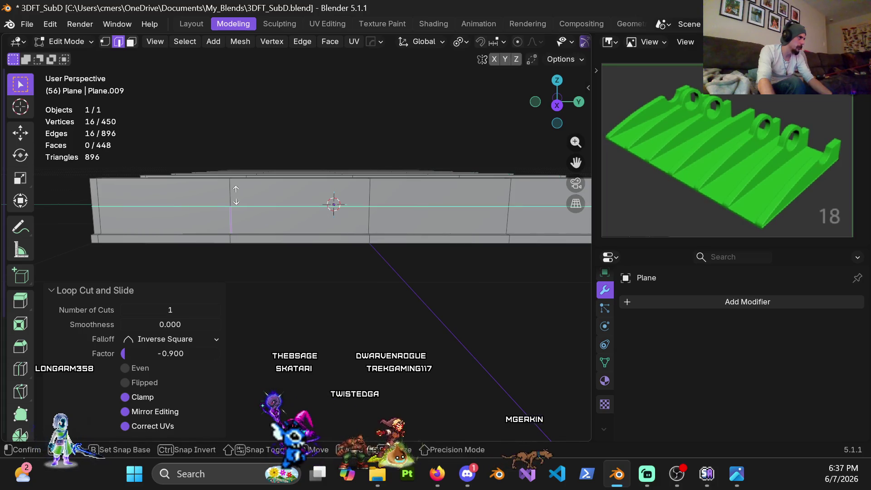
left_click(238, 218)
Add a loop near the top edge of the rib wall, redone once at factor -0.8.
key("ctrl+r")
left_click(237, 200)
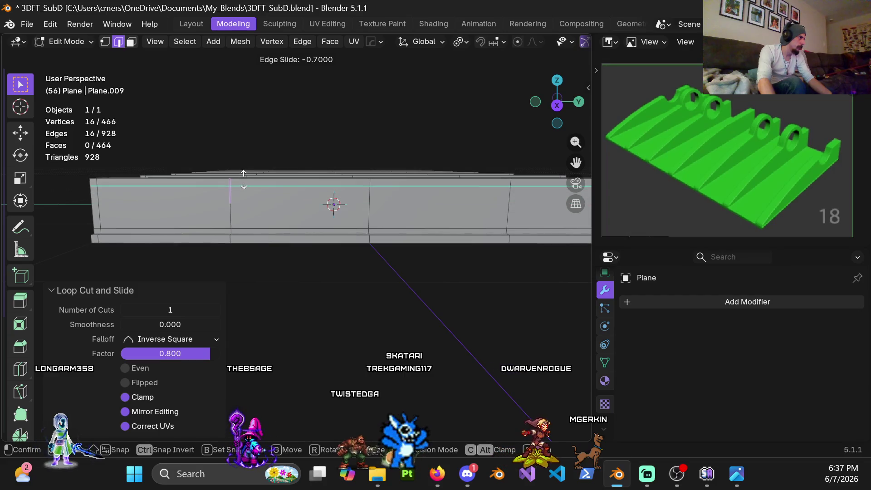
left_click(244, 179)
mouse_move(244, 179)
middle_mouse_down()
mouse_move(315, 214)
mouse_move(342, 214)
mouse_move(322, 216)
middle_mouse_up()
key("ctrl+z")
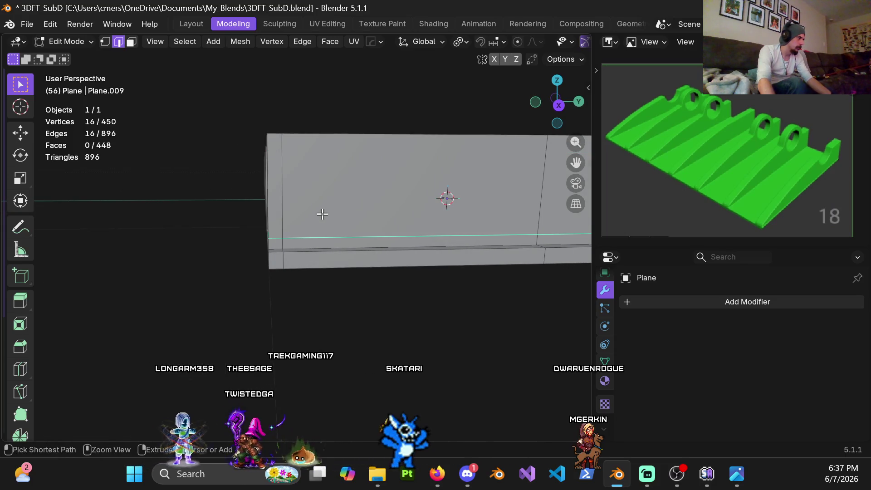
key("ctrl+r")
left_click(285, 194)
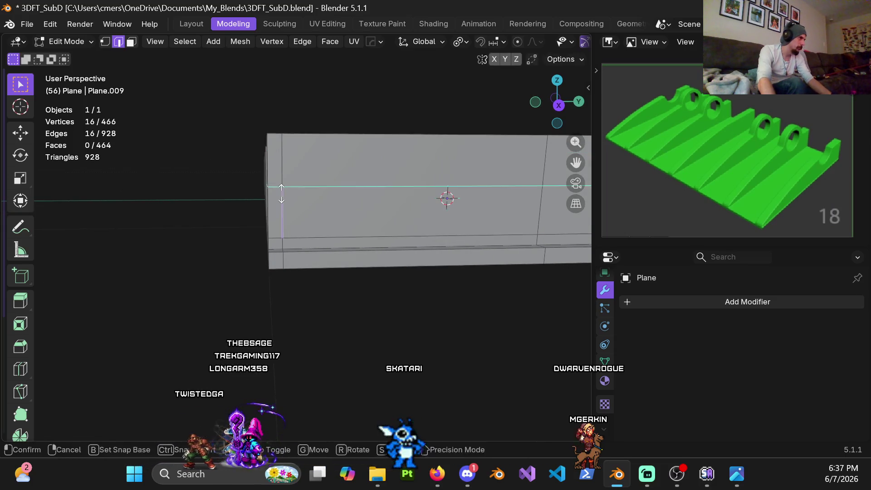
left_click(298, 153)
mouse_move(298, 153)
middle_mouse_down()
mouse_move(307, 192)
mouse_move(394, 192)
mouse_move(474, 171)
mouse_move(293, 178)
mouse_move(282, 208)
mouse_move(363, 231)
mouse_move(278, 216)
mouse_move(335, 211)
middle_mouse_up()
scroll(294, 179, "down", 8)
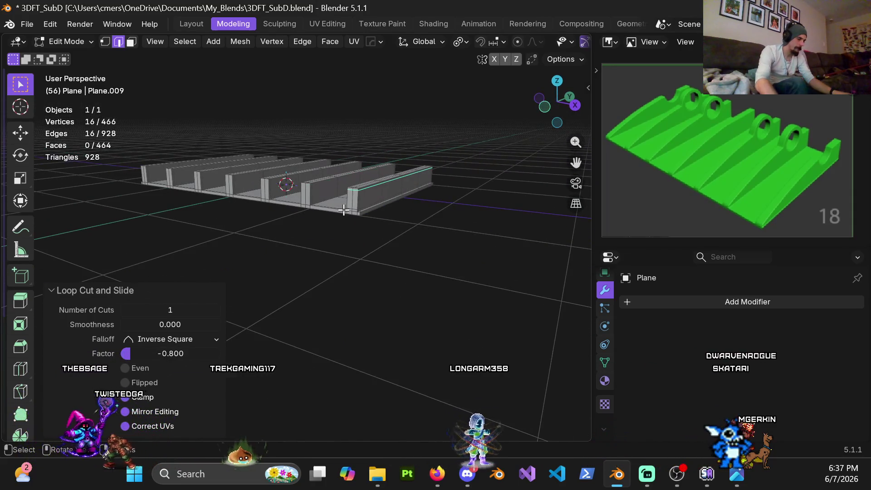
In front view, try a loop cut across the rib and undo the unwanted cuts.
key("KP_1")
scroll(369, 180, "up", 8)
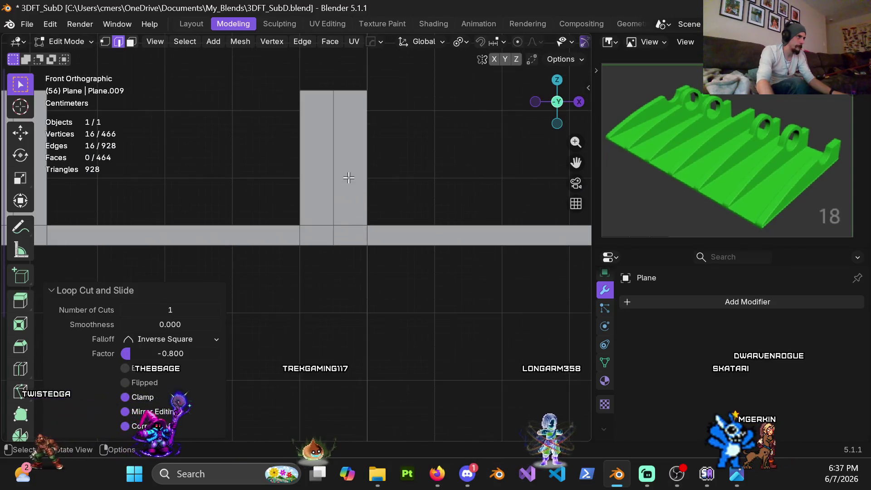
key("ctrl+r")
left_click(363, 199)
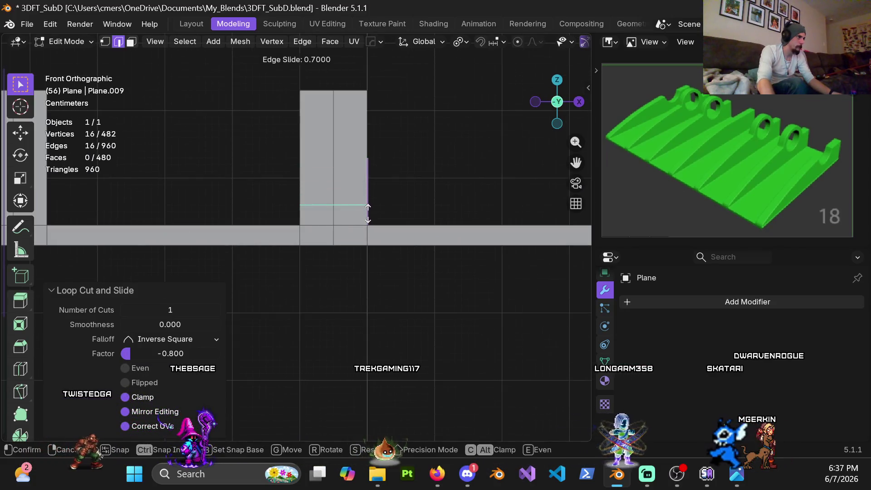
left_click(370, 219)
scroll(404, 203, "down", 3)
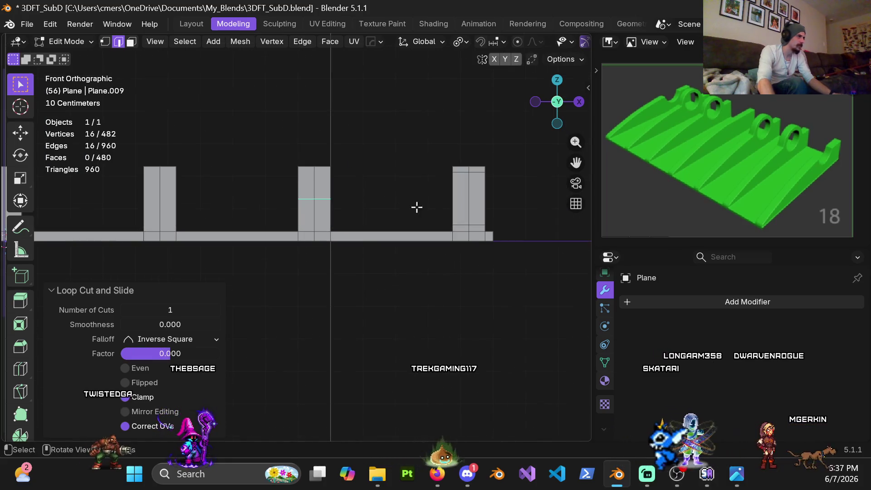
key("ctrl+z")
key("ctrl+z")
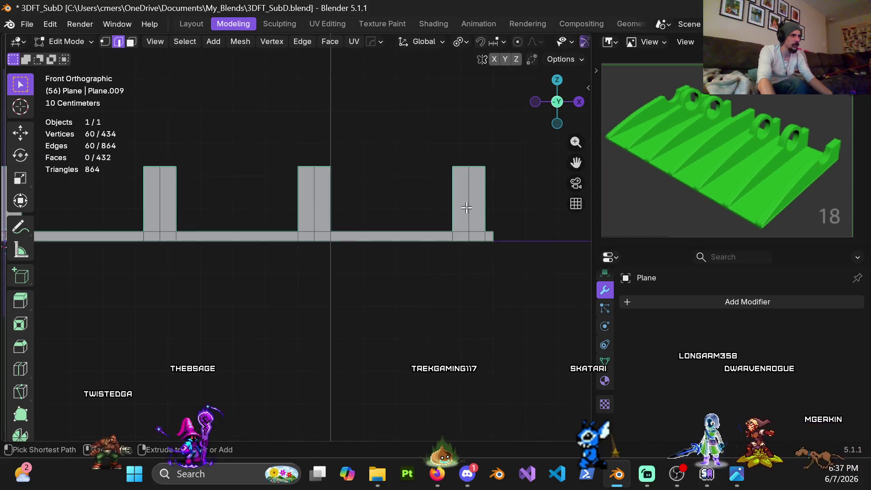
key("ctrl+e")
key("Escape")
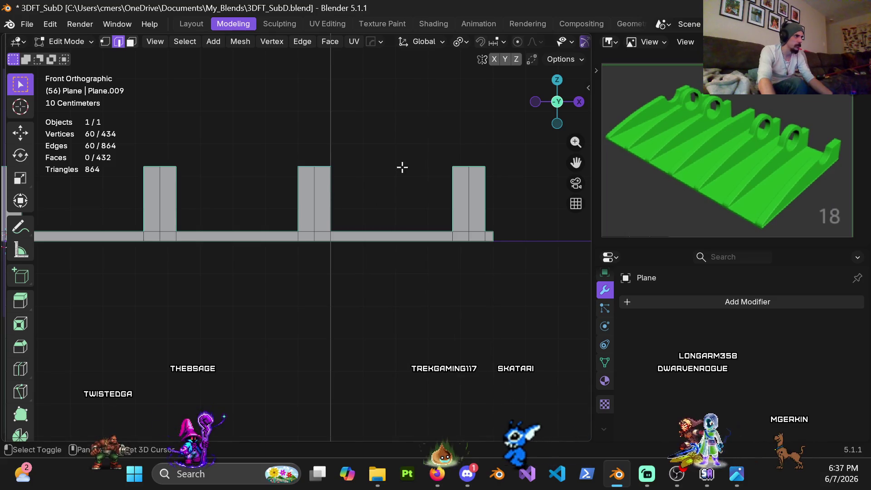
Add a centred loop cut through the right rib.
scroll(356, 194, "down", 3, "ctrl")
left_click(384, 200)
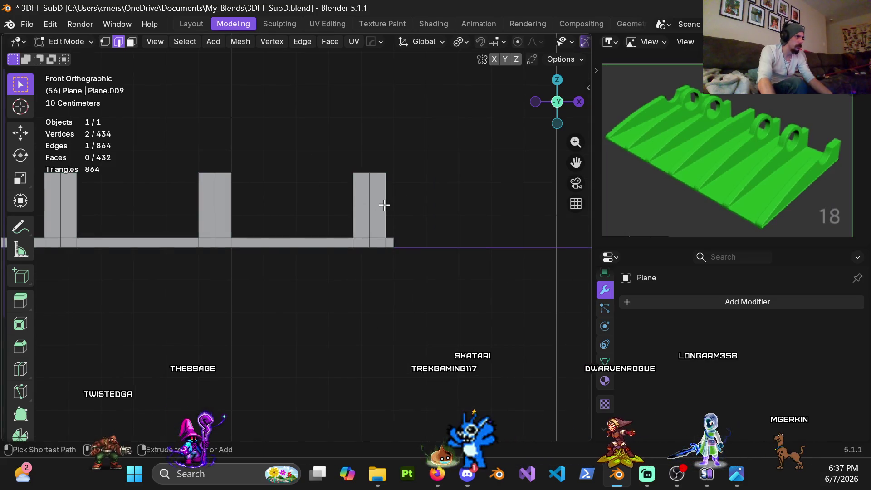
key("ctrl+r")
right_click(384, 205)
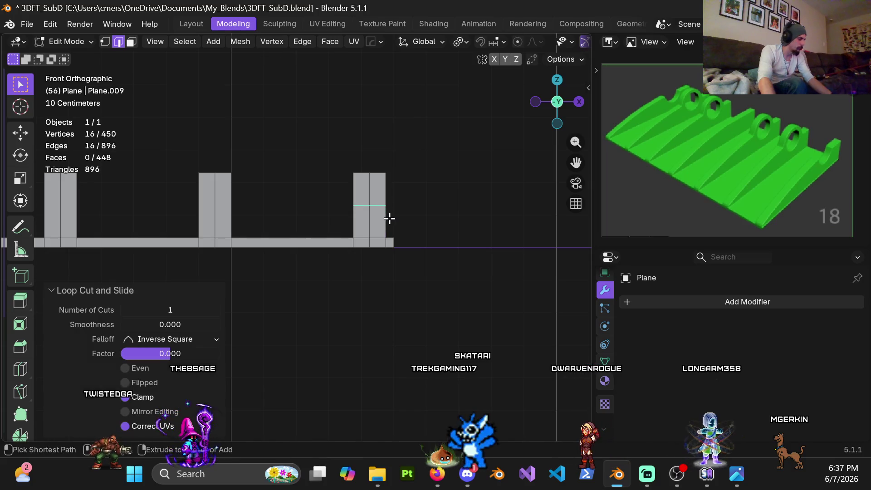
Bevel the centre loop into a 0.08 m wide, two-segment band.
key("ctrl+b")
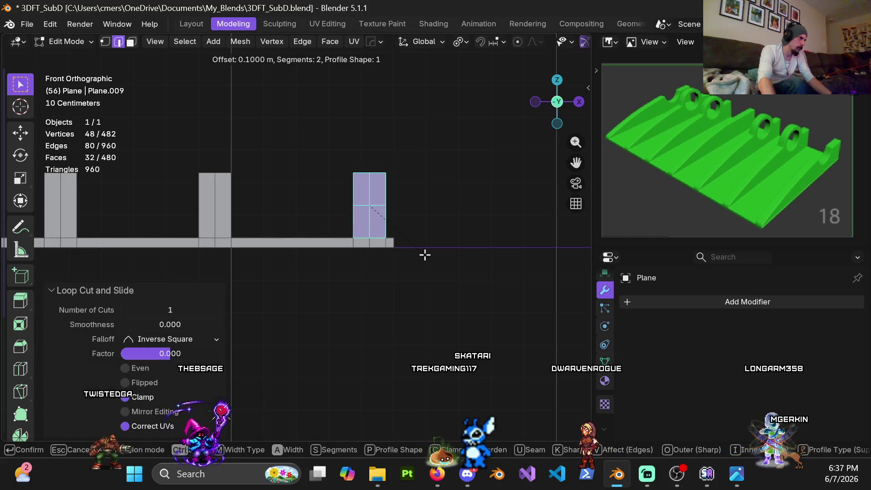
right_click(408, 231)
key("KP_Decimal")
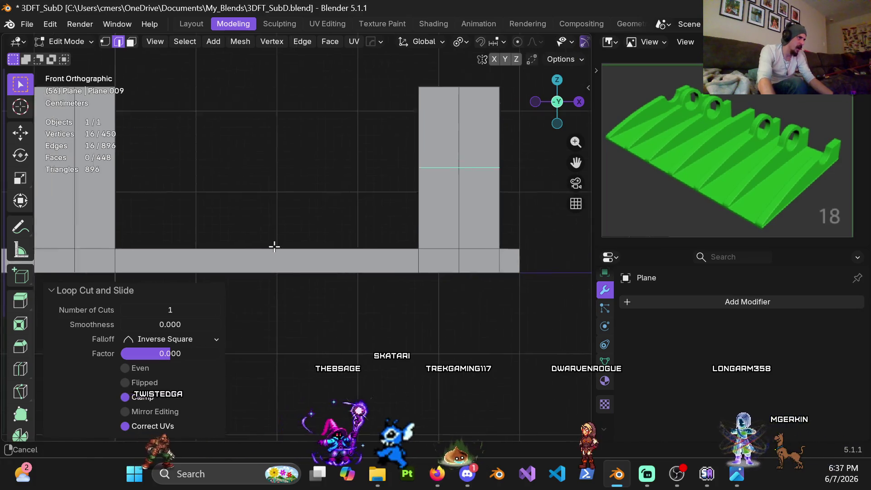
key("ctrl+b")
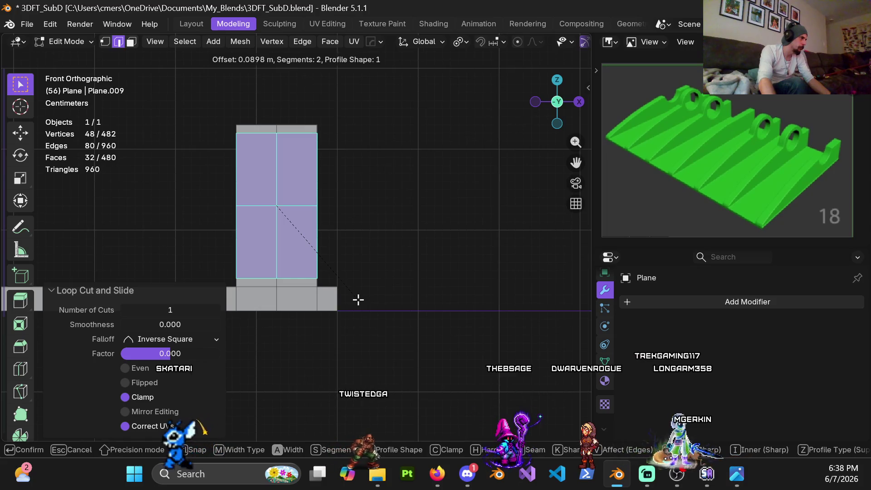
left_click(358, 300)
left_click(170, 229)
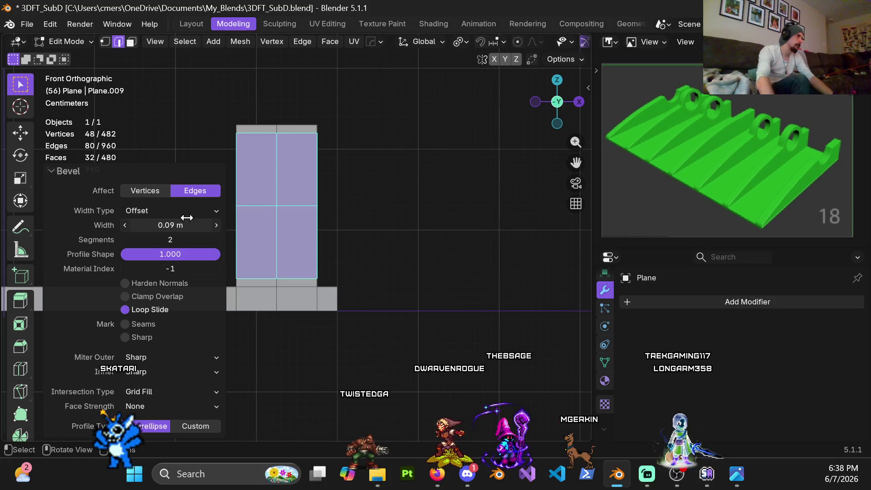
mouse_move(343, 229)
middle_mouse_down()
mouse_move(210, 231)
mouse_move(328, 236)
mouse_move(236, 235)
mouse_move(227, 257)
mouse_move(246, 262)
mouse_move(213, 262)
mouse_move(186, 247)
middle_mouse_up()
left_click(173, 225)
type(".08")
key("Return")
mouse_move(326, 179)
middle_mouse_down()
mouse_move(333, 173)
mouse_move(305, 197)
mouse_move(425, 212)
middle_mouse_up()
mouse_move(306, 232)
middle_mouse_down()
mouse_move(287, 233)
mouse_move(324, 258)
mouse_move(390, 238)
middle_mouse_up()
Add centred loop cuts across the next two ribs.
key("ctrl+r")
left_click(404, 232)
right_click(404, 232)
key("ctrl+r")
left_click(328, 229)
right_click(328, 229)
middle_click_drag(252, 239, 264, 219)
right_click(209, 214)
middle_click_drag(209, 213, 300, 220, "shift")
Add a centred loop cut on the left rib wall and select its edge loop.
key("ctrl+r")
right_click(238, 219)
key("ctrl+r")
left_click(237, 219)
right_click(238, 219)
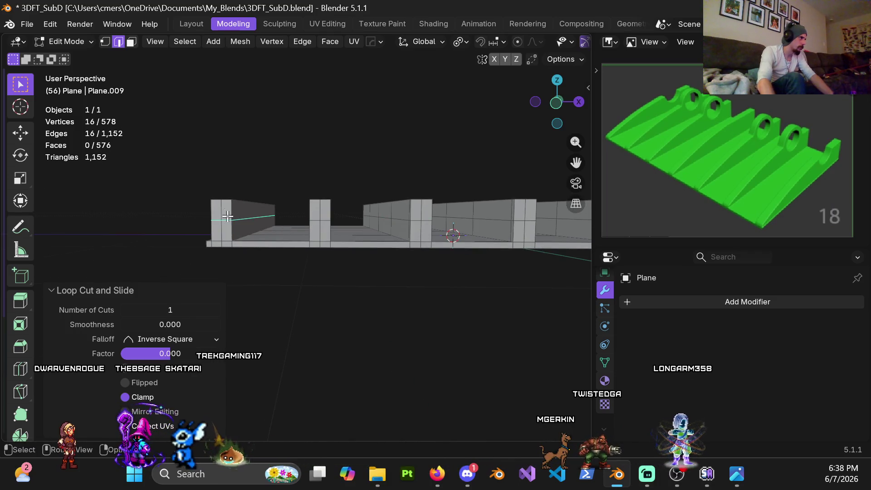
left_click(316, 221, "ctrl+alt")
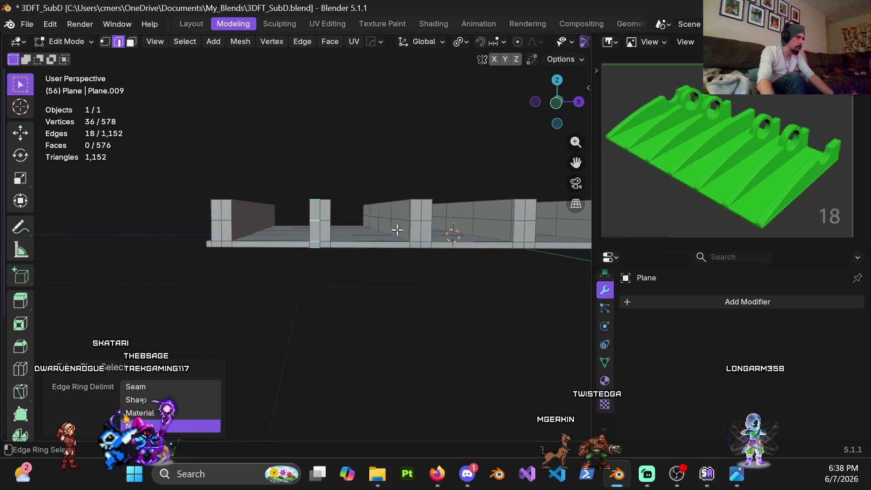
mouse_move(377, 229)
middle_mouse_down()
mouse_move(363, 265)
mouse_move(408, 257)
mouse_move(408, 286)
mouse_move(342, 251)
mouse_move(301, 258)
middle_mouse_up()
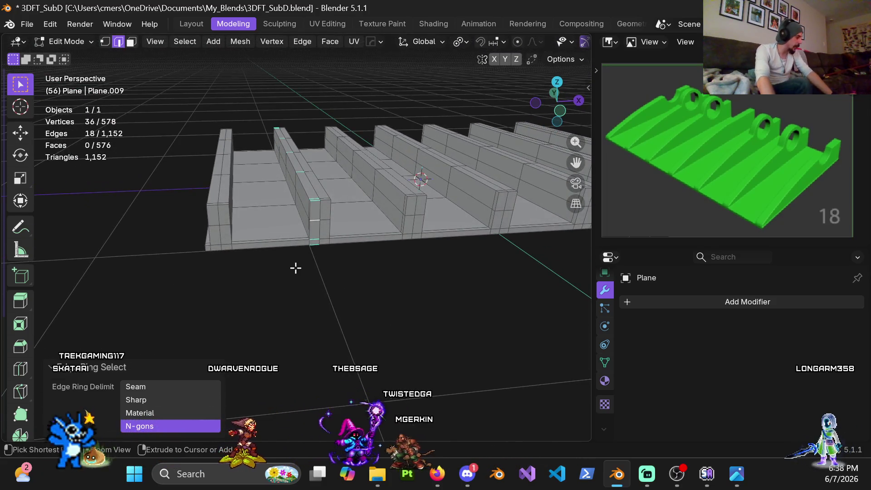
left_click(247, 217, "alt")
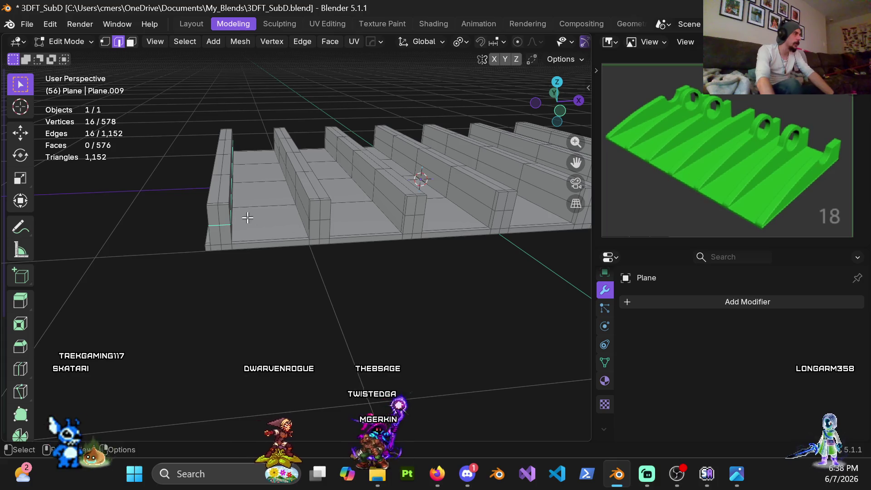
left_click(306, 206, "ctrl+alt")
mouse_move(306, 200)
middle_mouse_down()
mouse_move(305, 229)
mouse_move(384, 240)
middle_mouse_up()
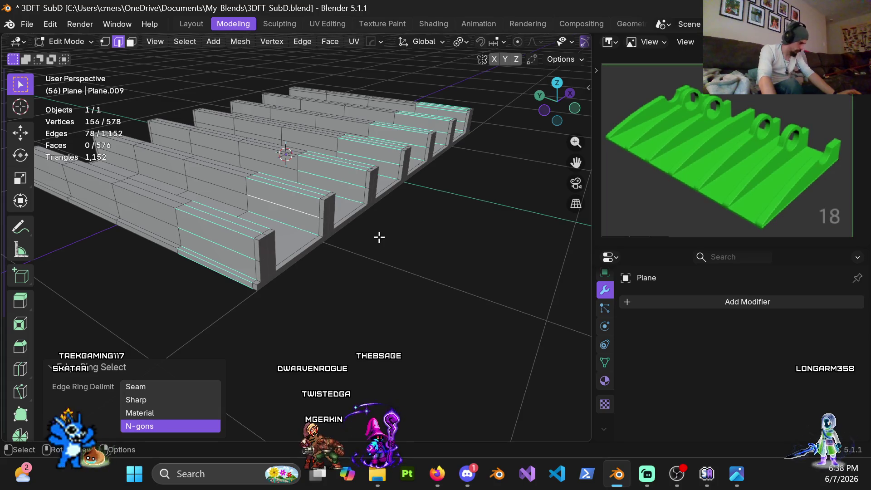
left_click(368, 288)
left_click(224, 191, "ctrl+alt")
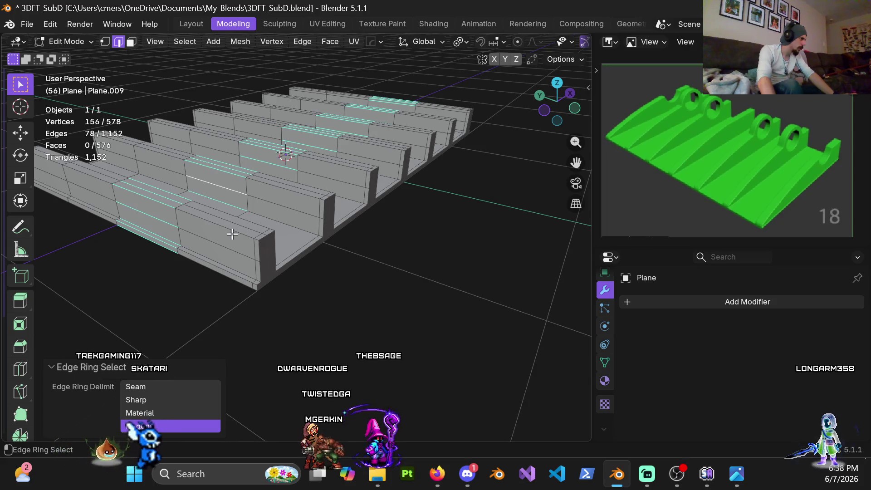
left_click(169, 388)
left_click_drag(169, 388, 161, 424)
left_click(334, 316)
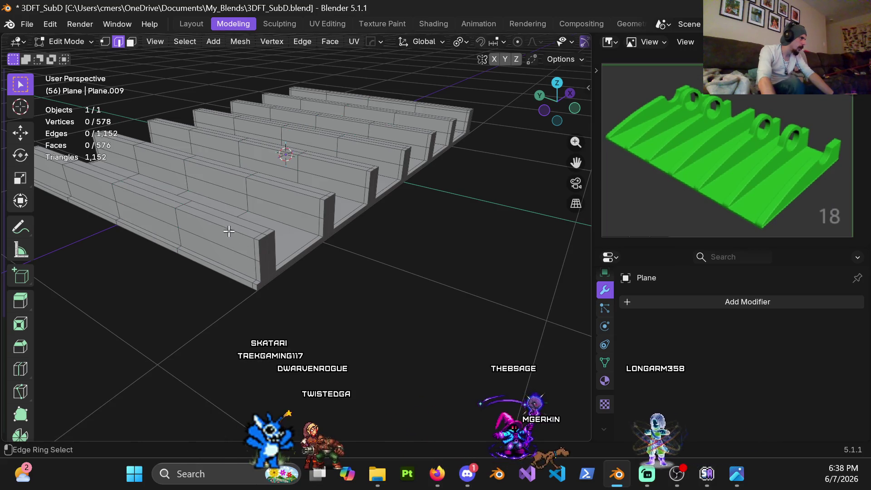
mouse_move(268, 222)
middle_mouse_down()
mouse_move(249, 224)
mouse_move(205, 198)
mouse_move(204, 111)
mouse_move(233, 245)
mouse_move(229, 204)
mouse_move(226, 219)
middle_mouse_up()
left_click(249, 223, "ctrl+alt")
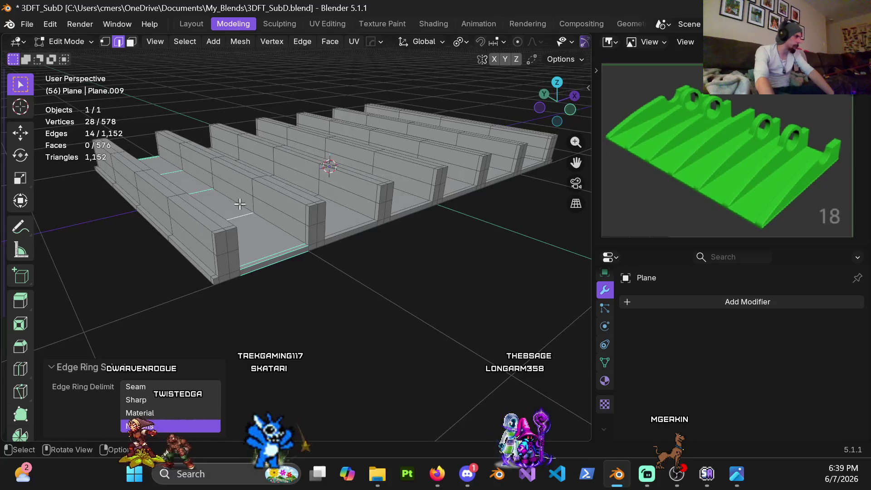
key("3")
left_click(274, 250, "ctrl+alt")
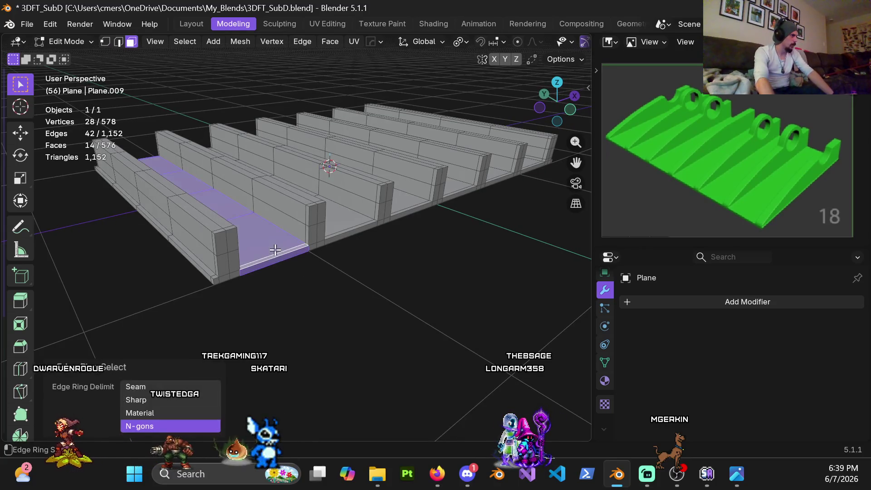
mouse_move(308, 285)
middle_mouse_down()
mouse_move(316, 260)
mouse_move(323, 285)
middle_mouse_up()
left_click(352, 234, "ctrl+alt")
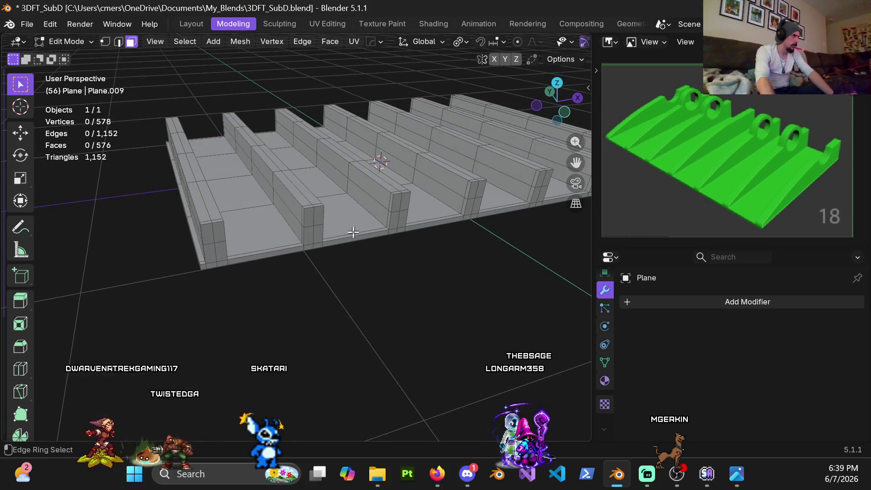
left_click(301, 283)
left_click(301, 216, "ctrl+alt")
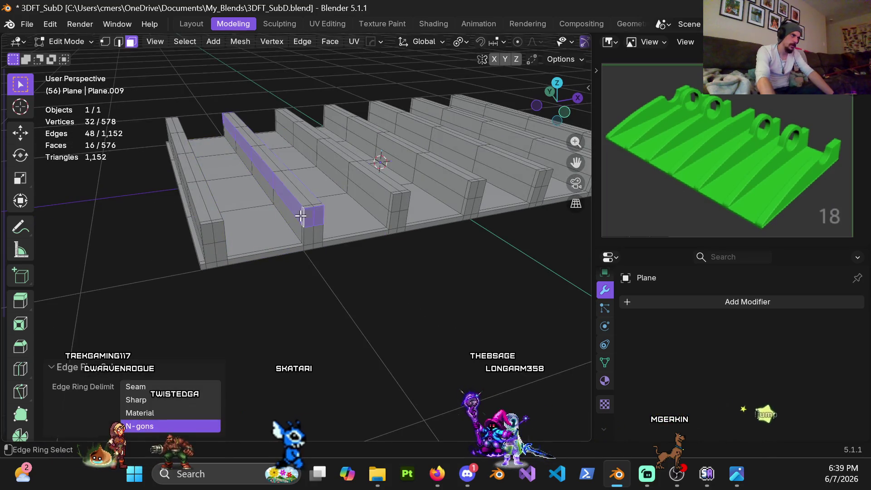
left_click(305, 247, "ctrl+alt")
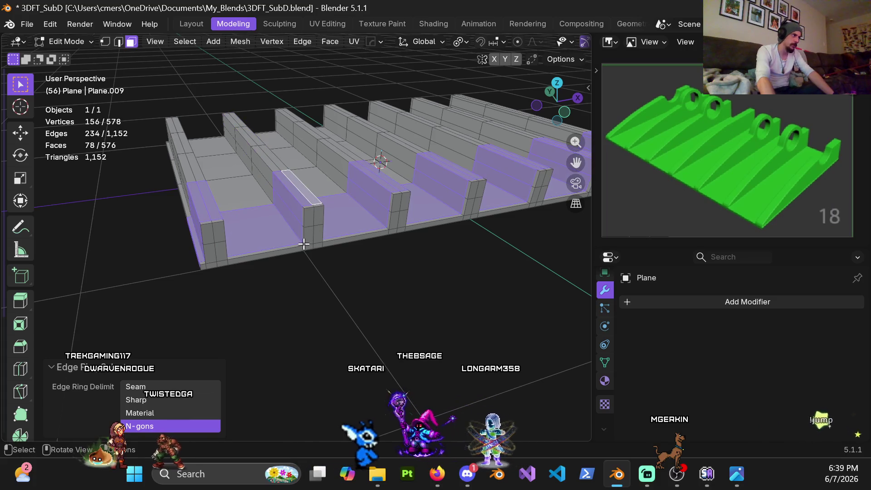
left_click(297, 289)
left_click(306, 241, "ctrl+alt")
left_click(311, 270)
left_click(317, 233, "ctrl+alt")
left_click(295, 274)
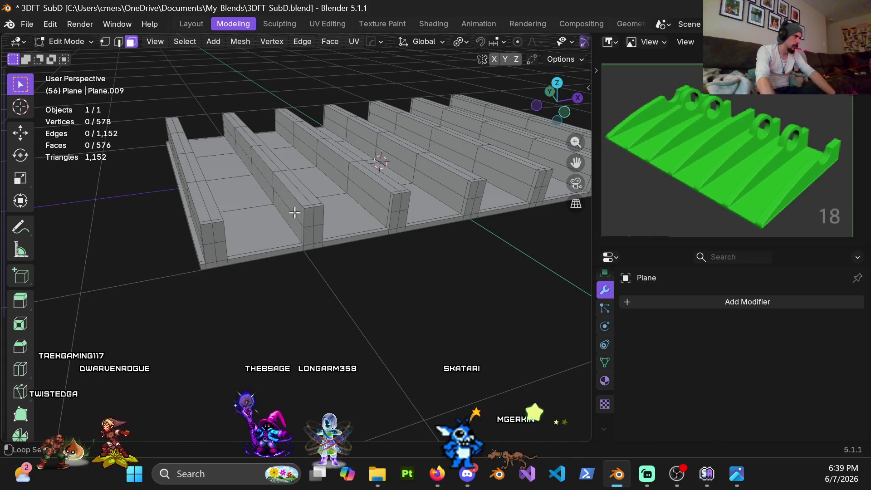
mouse_move(262, 230)
middle_mouse_down("shift")
mouse_move(326, 243)
mouse_move(299, 263)
mouse_move(294, 254)
mouse_move(326, 241)
mouse_move(348, 253)
middle_mouse_up("shift")
Select the edge loops around several ribs.
left_click(300, 260, "alt")
left_click(340, 243, "alt+shift")
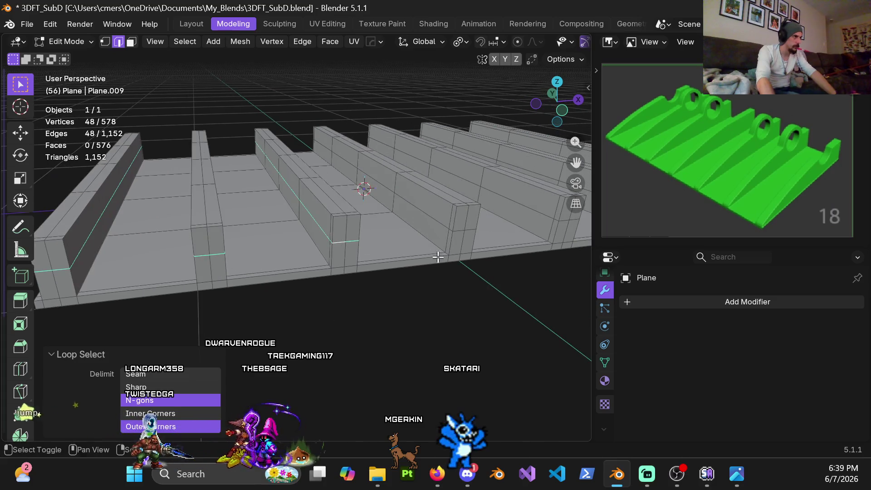
middle_click_drag(418, 254, 362, 230, "shift")
left_click(358, 229, "alt+shift")
middle_click_drag(438, 230, 359, 232, "shift")
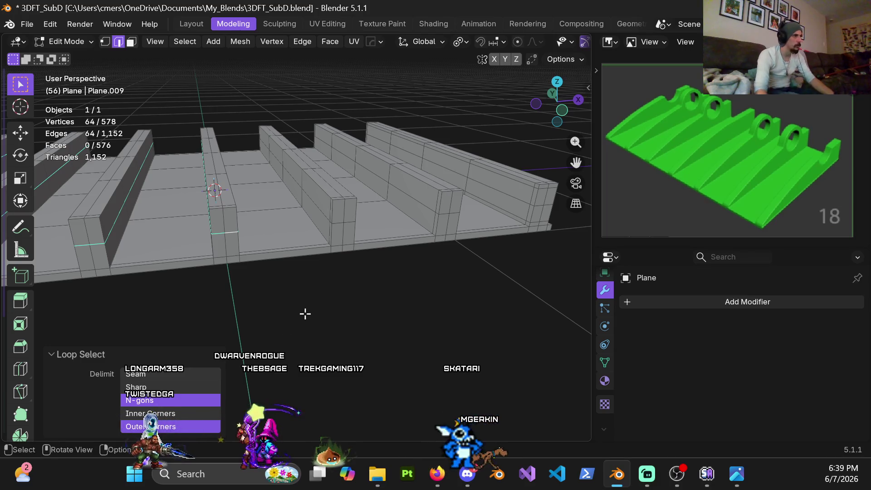
middle_click_drag(453, 218, 358, 211, "shift")
mouse_move(375, 267)
middle_mouse_down()
mouse_move(291, 232)
mouse_move(253, 249)
mouse_move(327, 257)
mouse_move(340, 240)
middle_mouse_up()
Bevel the selected rib loops, first trying a 0.09 m width.
key("ctrl+b")
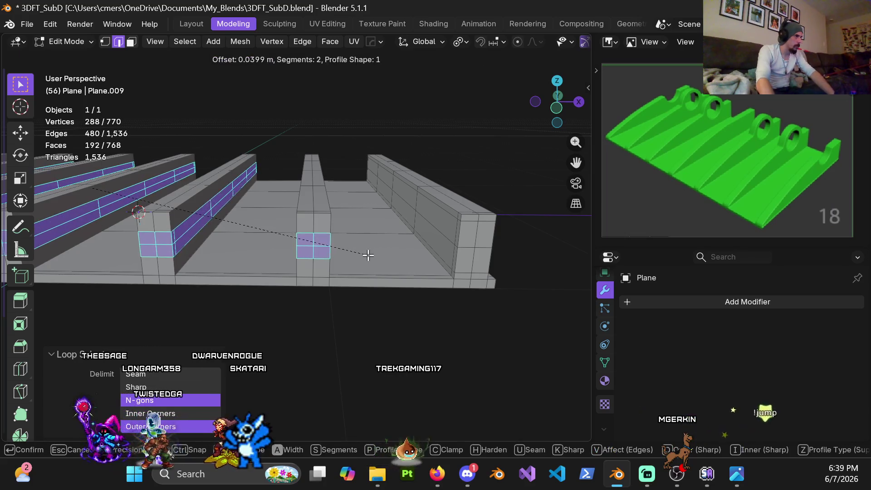
left_click(375, 256)
left_click(177, 225)
type("0.9")
key("Return")
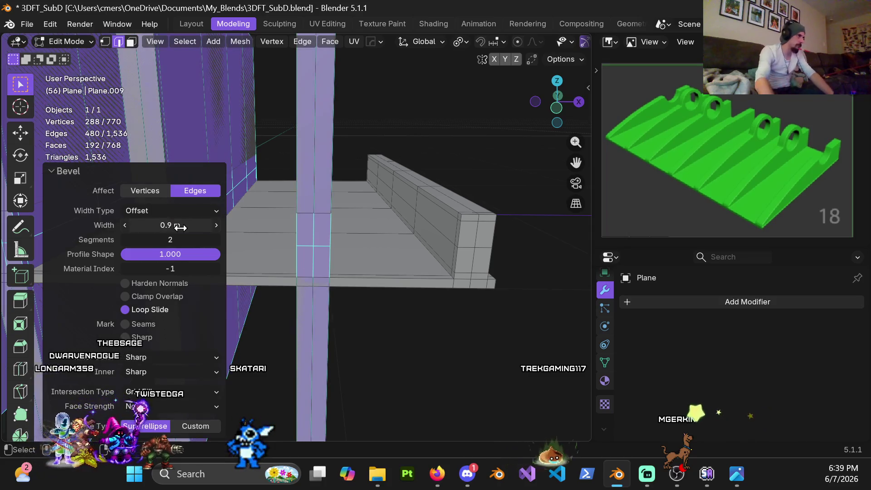
left_click(167, 226)
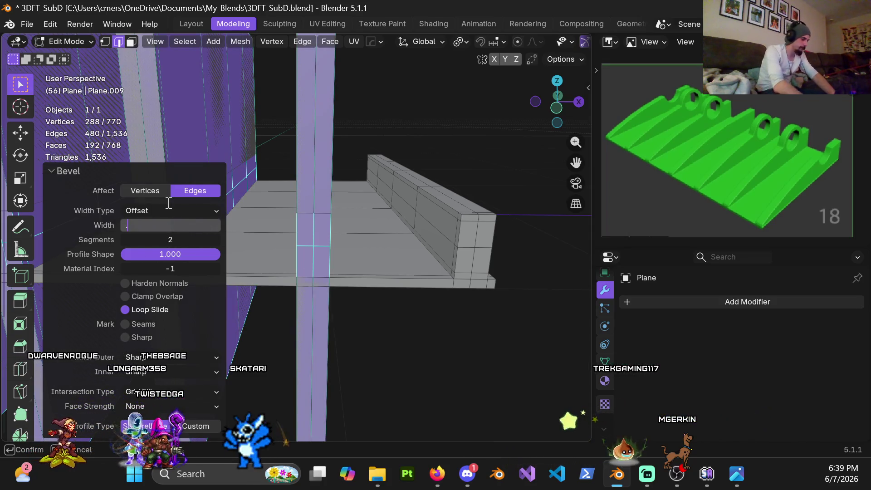
type(".09")
key("Return")
Check the bevel in front view and correct its width to 0.08 m.
scroll(357, 230, "up", 3)
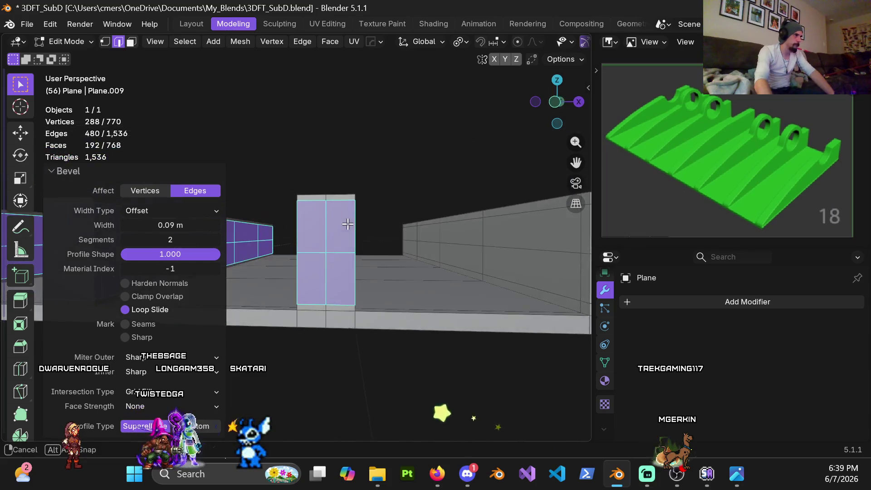
middle_click_drag(357, 230, 339, 238)
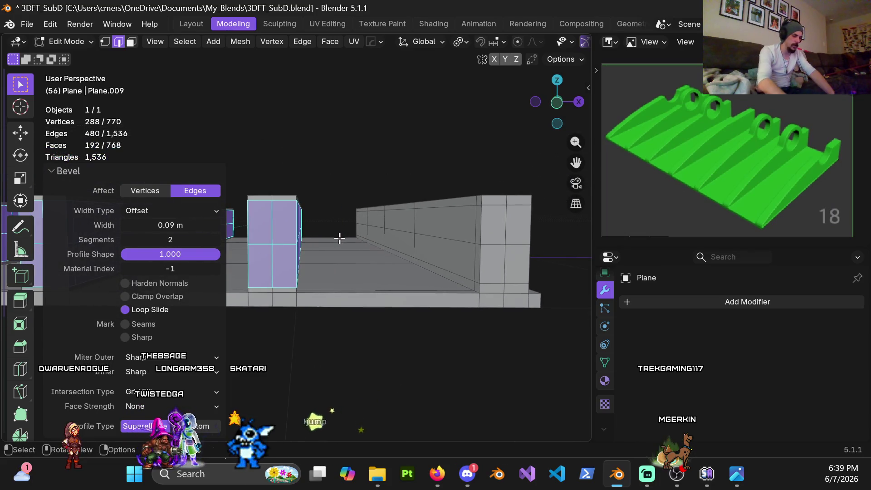
key("KP_1")
scroll(364, 254, "up", 3)
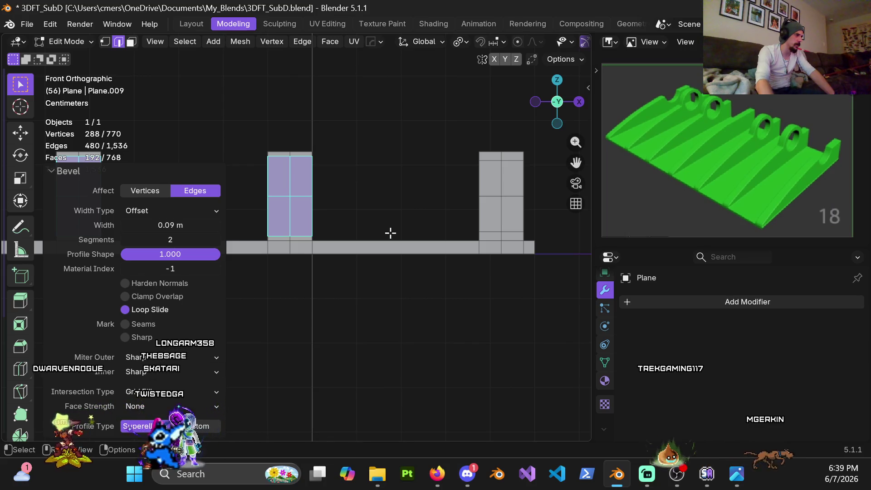
left_click(171, 225)
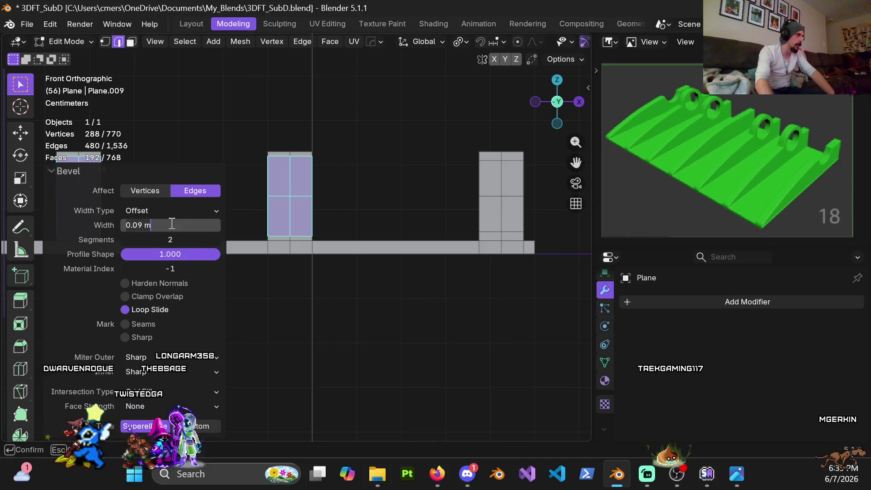
type(".05")
key("Return")
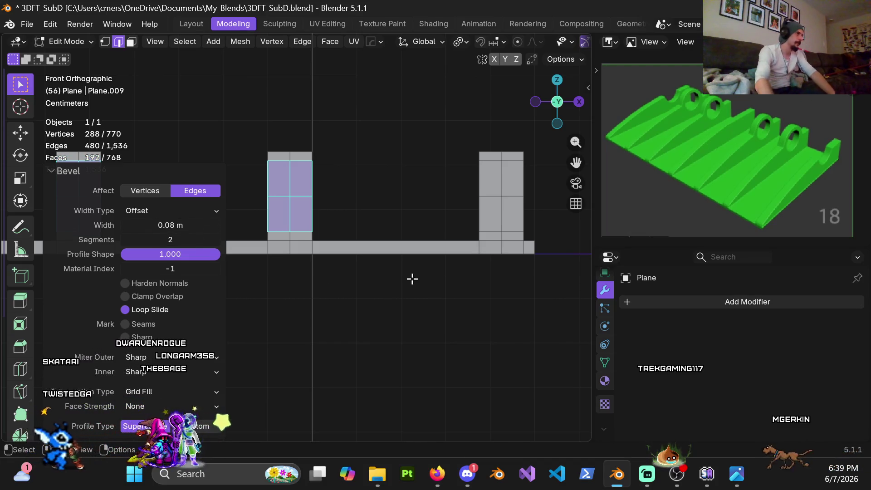
scroll(389, 158, "up", 3)
mouse_move(387, 152)
middle_mouse_down()
mouse_move(381, 189)
mouse_move(335, 205)
mouse_move(381, 227)
mouse_move(317, 200)
mouse_move(395, 216)
mouse_move(175, 210)
mouse_move(277, 191)
middle_mouse_up()
scroll(335, 205, "down", 3)
left_click(336, 209, "alt")
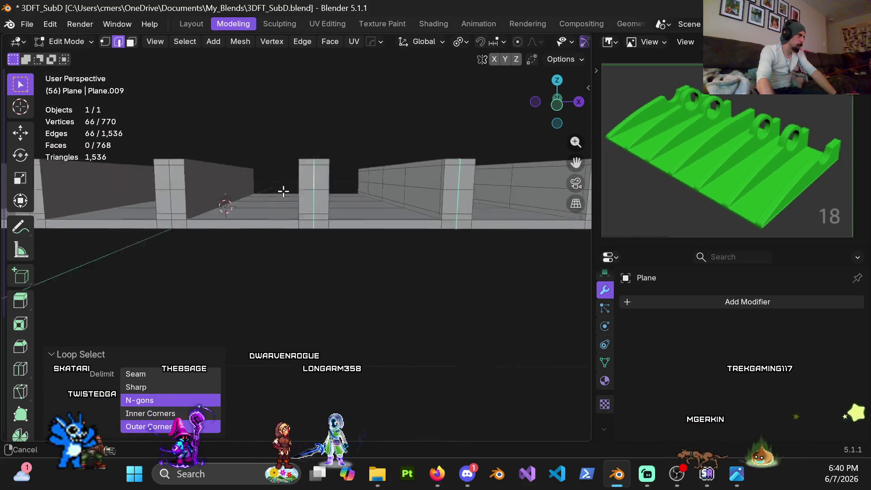
Add two more rib edge loops to the selection.
left_click(277, 190, "alt+shift")
middle_click_drag(222, 192, 303, 189)
left_click(363, 185, "alt+shift")
middle_click_drag(145, 197, 298, 202)
scroll(232, 200, "up", 2)
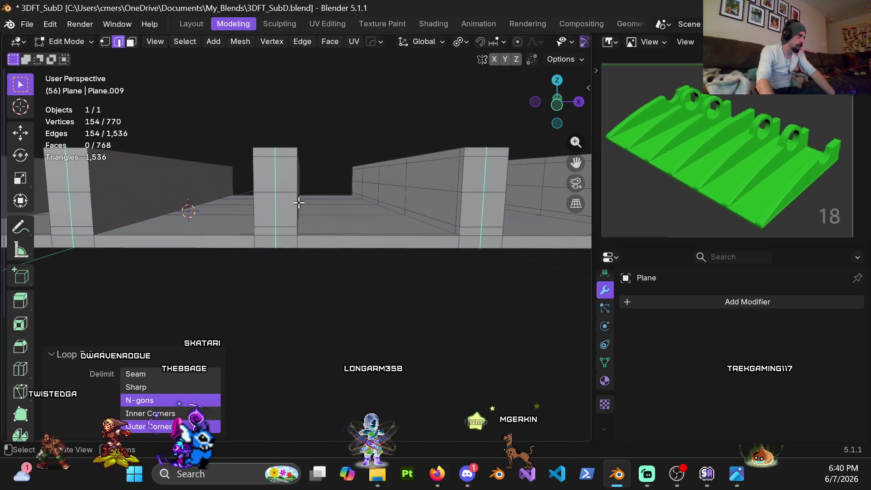
Bevel the selected loops at 0.03 m width, correcting an initial 0.3 m entry.
key("ctrl+b")
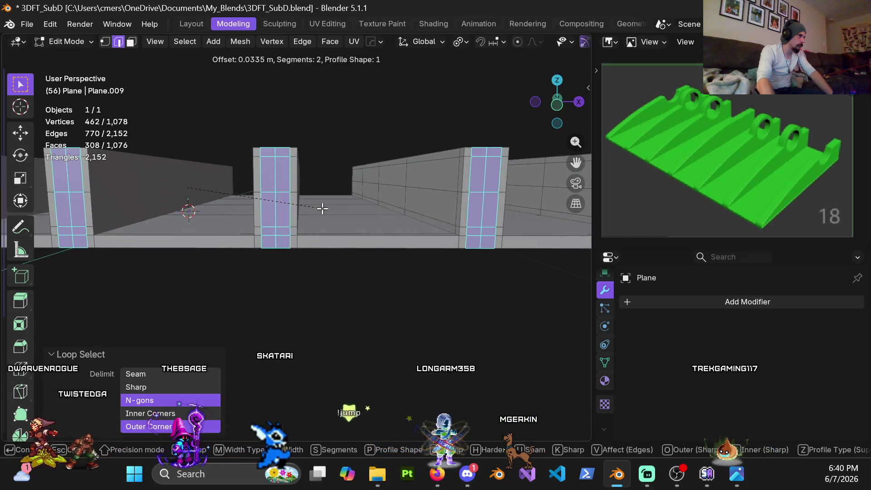
left_click(322, 208)
left_click(167, 225)
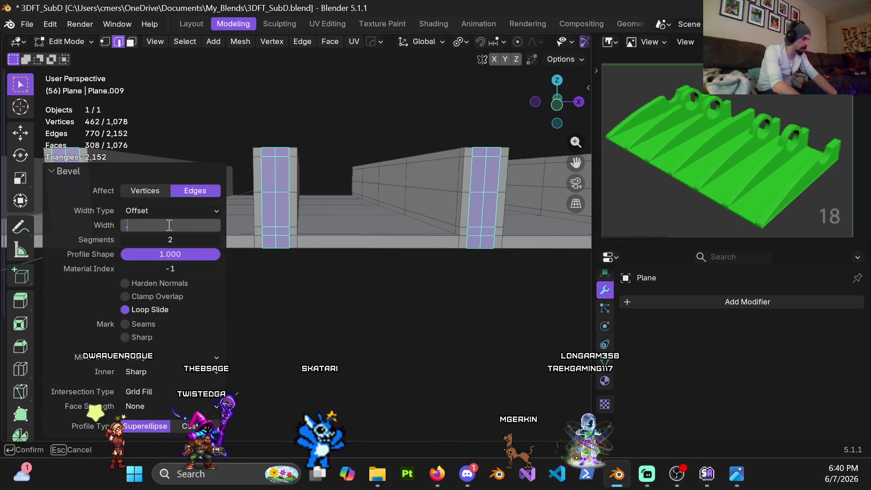
type("0.3")
key("Return")
left_click(161, 226)
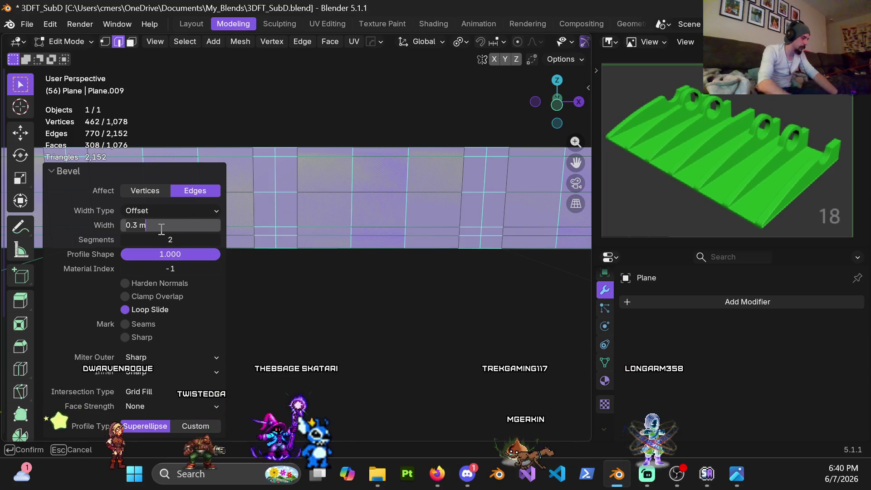
key("Return")
mouse_move(268, 133)
middle_mouse_down()
mouse_move(325, 299)
mouse_move(281, 336)
mouse_move(177, 268)
mouse_move(223, 294)
mouse_move(220, 307)
mouse_move(203, 276)
mouse_move(252, 262)
mouse_move(228, 247)
mouse_move(283, 223)
mouse_move(321, 223)
mouse_move(334, 228)
mouse_move(321, 249)
mouse_move(254, 239)
mouse_move(360, 185)
mouse_move(304, 227)
mouse_move(334, 218)
mouse_move(220, 241)
mouse_move(233, 232)
mouse_move(204, 256)
mouse_move(342, 224)
mouse_move(334, 237)
mouse_move(300, 245)
mouse_move(324, 181)
mouse_move(358, 200)
mouse_move(437, 196)
mouse_move(372, 212)
mouse_move(310, 209)
mouse_move(452, 195)
mouse_move(326, 206)
middle_mouse_up()
Edge-slide a rib edge loop by a factor of 0.2.
left_click(344, 217, "alt")
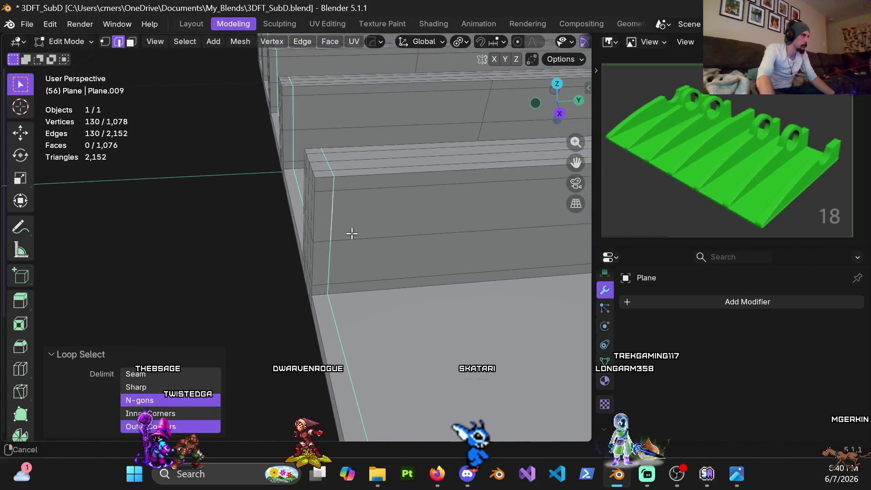
scroll(346, 283, "up", 2)
key("g")
key("g")
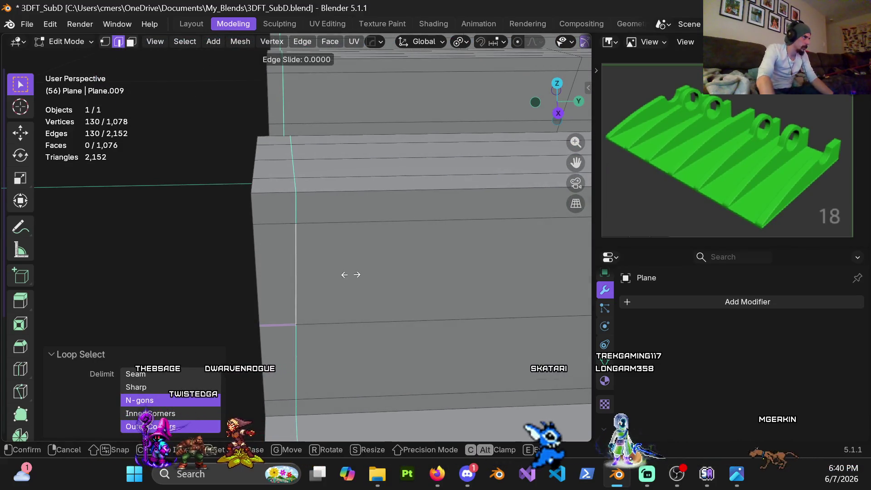
left_click(323, 291)
mouse_move(336, 274)
middle_mouse_down()
mouse_move(358, 258)
mouse_move(298, 274)
middle_mouse_up()
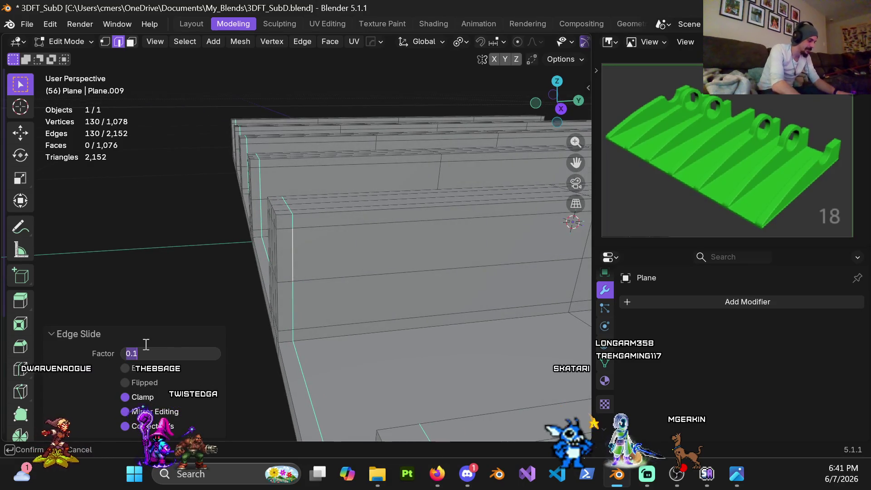
type("0.2")
key("Return")
mouse_move(369, 284)
middle_mouse_down()
mouse_move(298, 286)
mouse_move(422, 282)
mouse_move(371, 272)
middle_mouse_up()
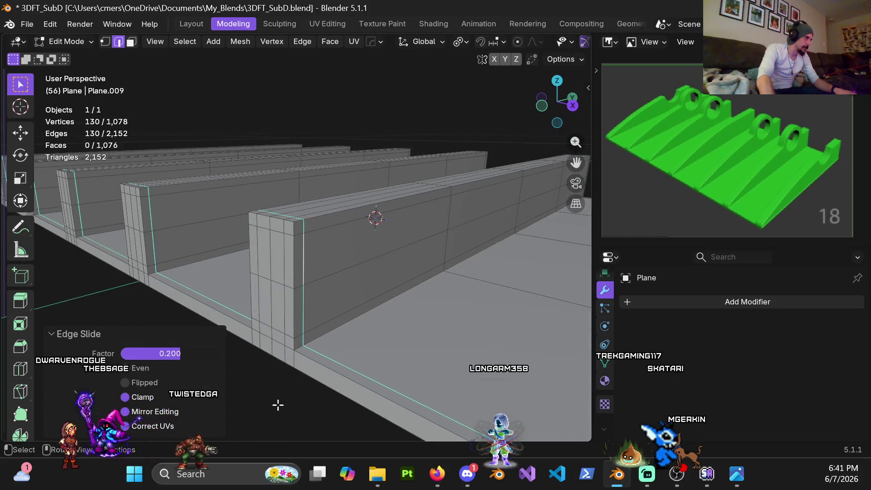
Edge-slide the vertical loop on the rib end by a factor of -0.2.
left_click(303, 299)
mouse_move(303, 300)
middle_mouse_down()
mouse_move(326, 295)
mouse_move(336, 305)
mouse_move(498, 274)
mouse_move(439, 221)
mouse_move(244, 185)
mouse_move(227, 229)
mouse_move(272, 272)
mouse_move(322, 235)
mouse_move(244, 235)
mouse_move(254, 226)
mouse_move(305, 247)
mouse_move(400, 246)
mouse_move(284, 233)
middle_mouse_up()
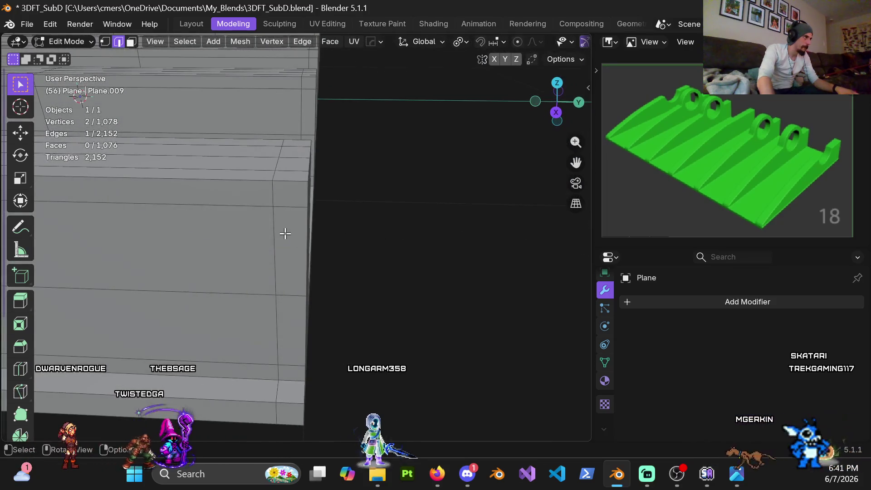
left_click(279, 234, "alt")
key("g")
key("g")
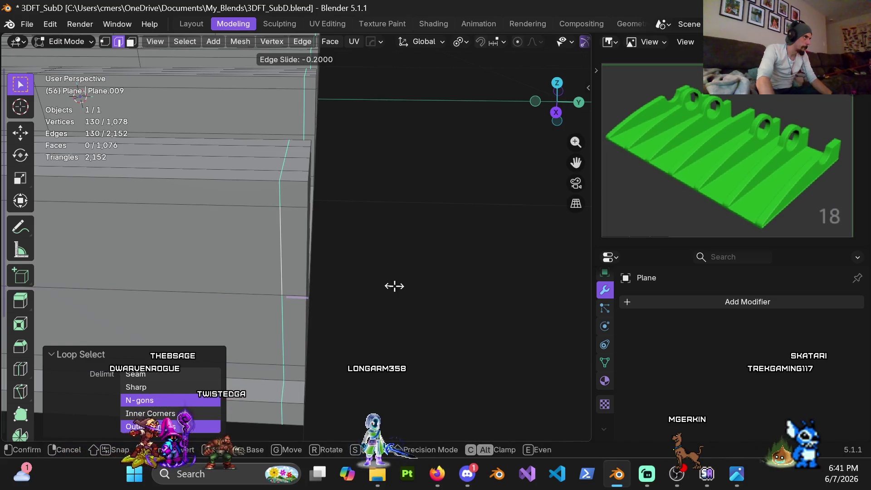
key("Return")
Deselect everything and view the whole set of ribs from above.
mouse_move(354, 278)
middle_mouse_down()
mouse_move(320, 249)
mouse_move(188, 239)
mouse_move(389, 224)
mouse_move(282, 217)
mouse_move(275, 252)
mouse_move(463, 321)
middle_mouse_up()
left_click(436, 355)
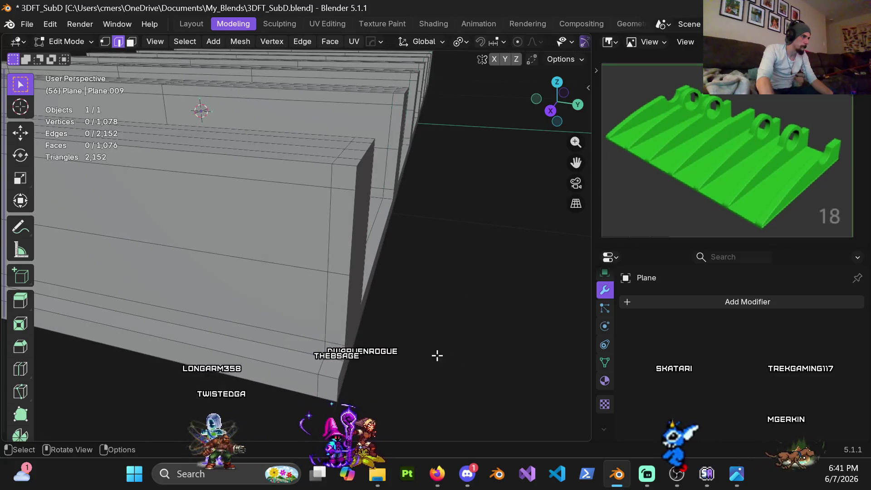
scroll(436, 355, "down", 6)
mouse_move(327, 257)
middle_mouse_down()
mouse_move(278, 258)
mouse_move(296, 269)
middle_mouse_up()
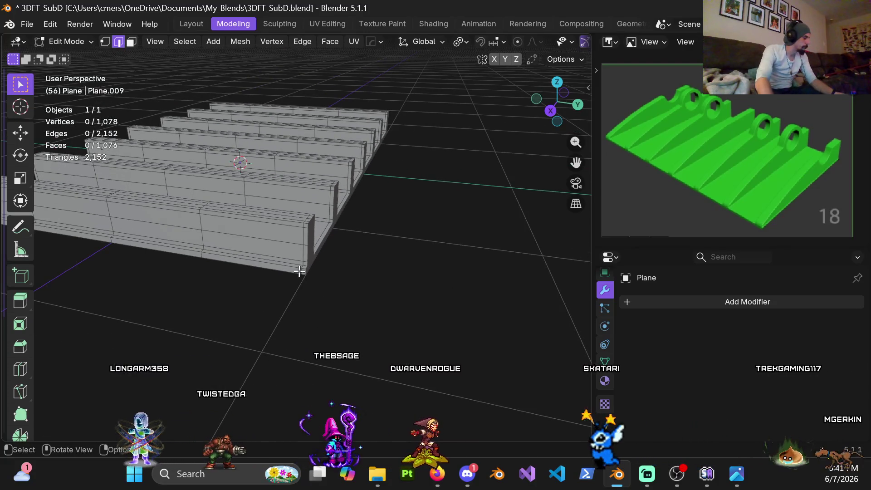
mouse_move(226, 253)
middle_mouse_down()
mouse_move(219, 220)
mouse_move(281, 237)
mouse_move(329, 208)
mouse_move(311, 268)
mouse_move(304, 227)
mouse_move(316, 195)
middle_mouse_up()
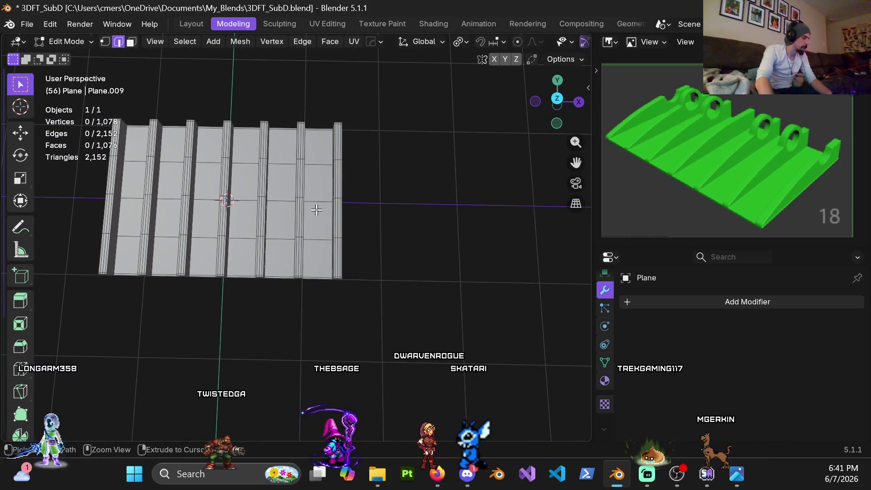
Cut a centred loop across the plate floor and undo a stray horizontal cut.
left_click(316, 209)
right_click(308, 207)
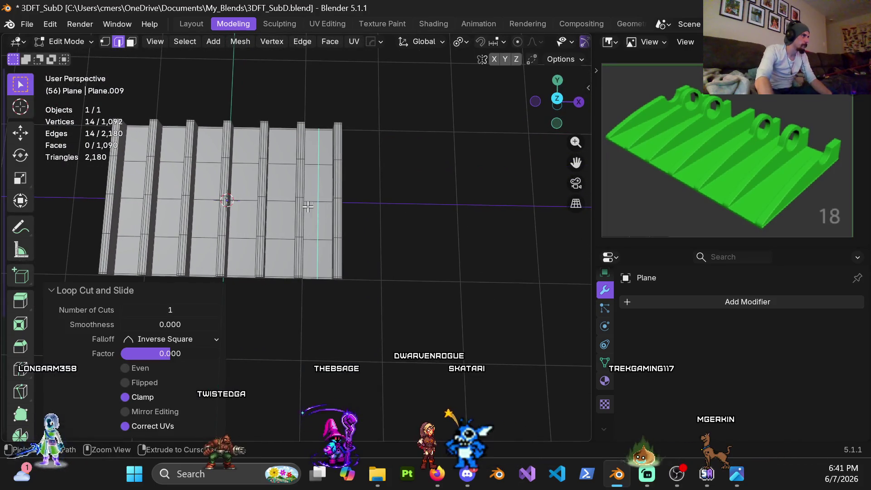
key("ctrl+r")
middle_click_drag(227, 196, 272, 202, "shift")
left_click(272, 203)
right_click(272, 204)
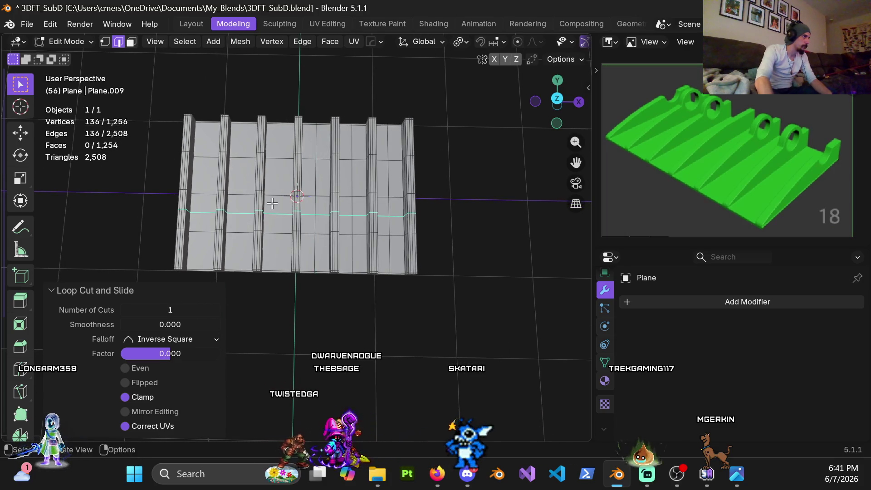
key("ctrl+z")
Add centred loop cuts along the channel floors beside each rib and select the new loops.
key("ctrl+r")
left_click(285, 197)
right_click(286, 196)
key("ctrl+r")
left_click(234, 203)
right_click(234, 203)
key("ctrl+r")
left_click(237, 188)
right_click(237, 188)
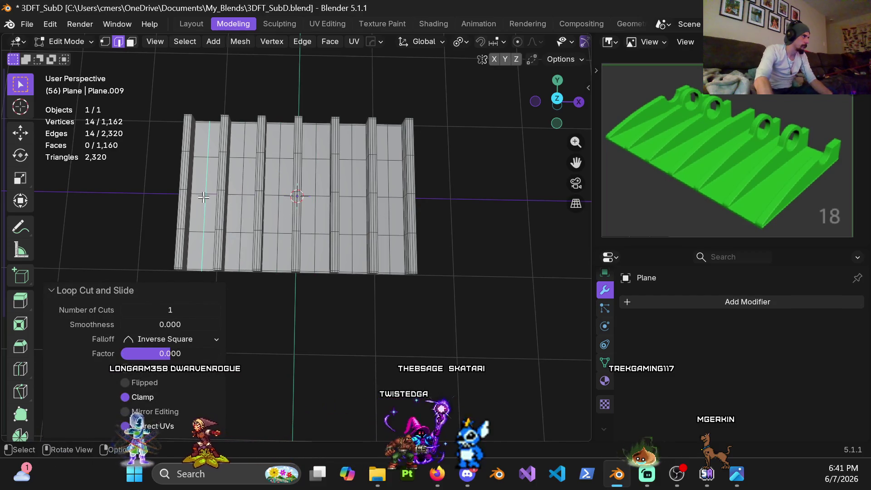
left_click(243, 183, "alt+shift")
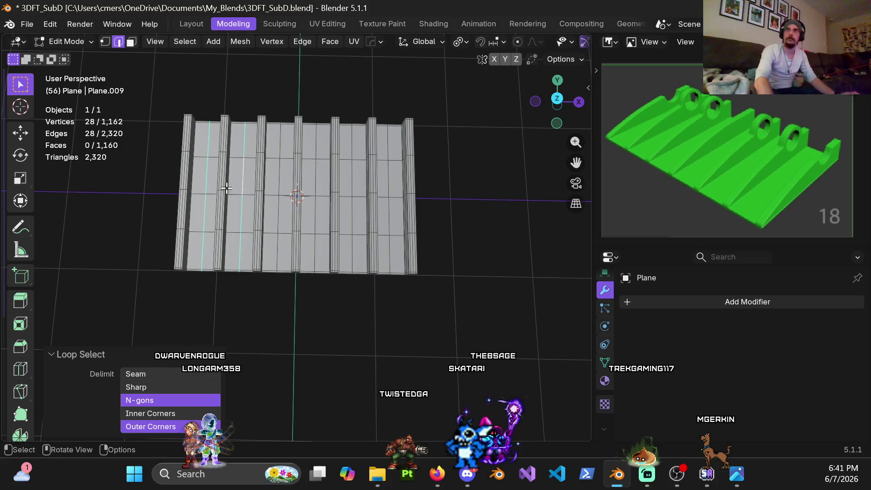
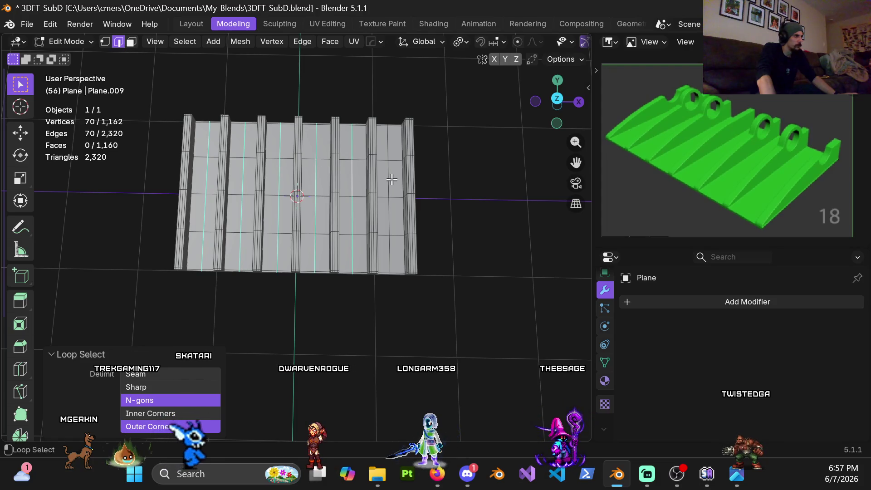
Bevel the floor-strip edge loops with 2 segments, trying widths of 0.15, 0.18 and 0.16 m.
key("ctrl+b")
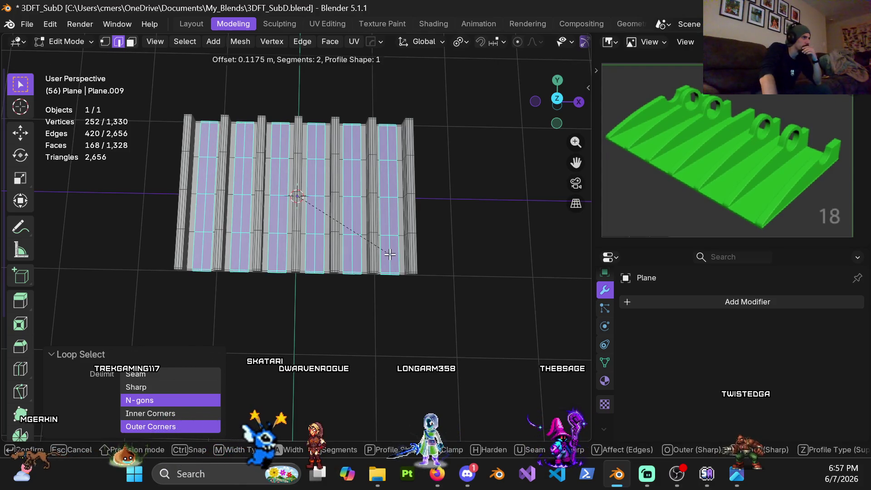
left_click(389, 254)
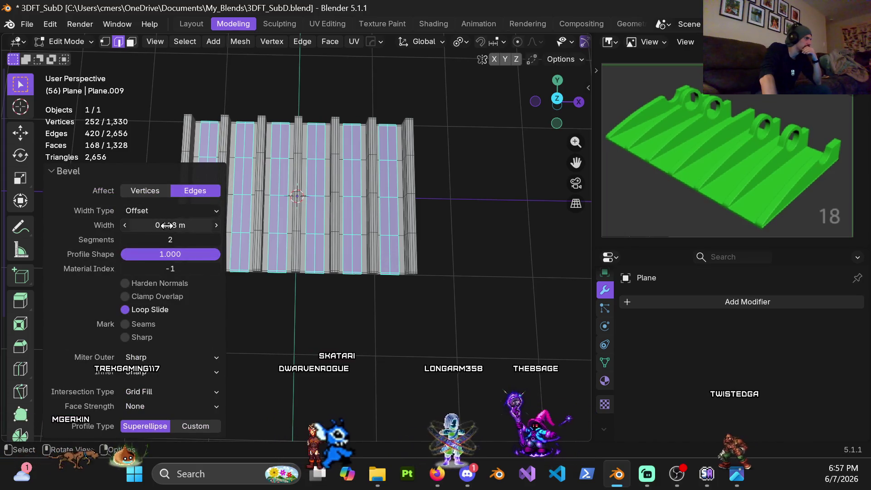
scroll(368, 213, "up", 5)
mouse_move(369, 213)
middle_mouse_down()
mouse_move(369, 180)
mouse_move(352, 157)
middle_mouse_up()
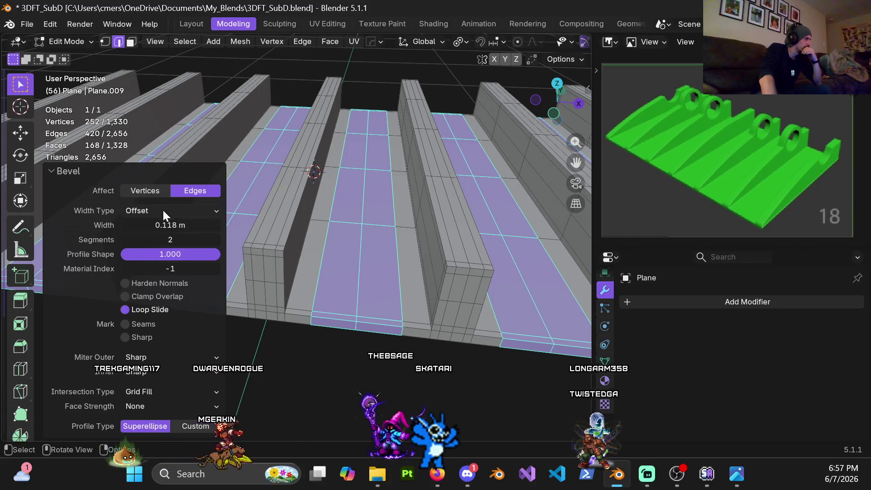
left_click(194, 225)
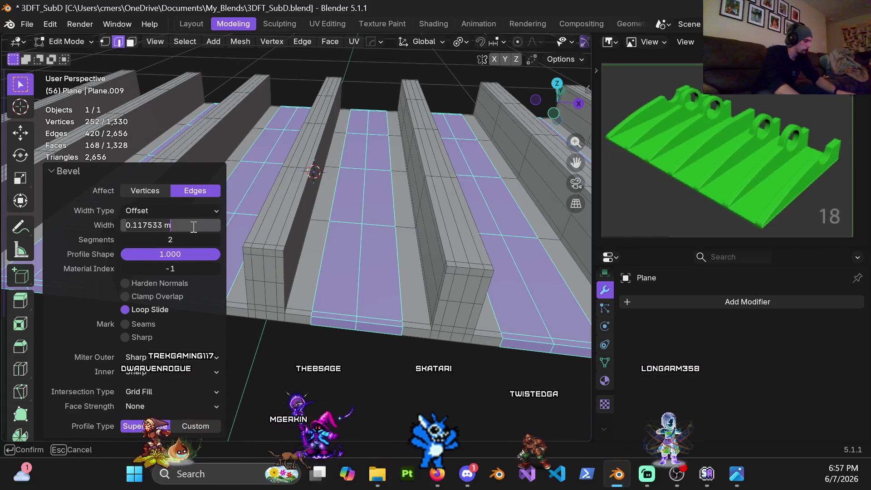
type("0.15")
key("Return")
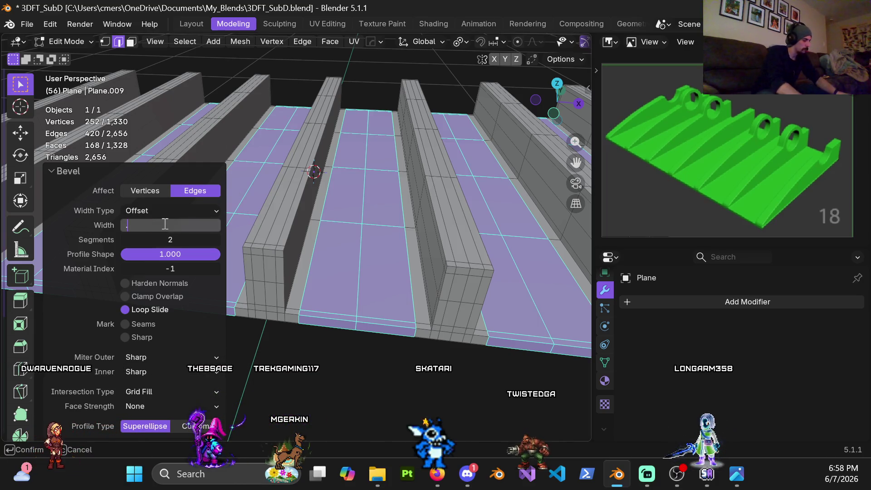
key("Return")
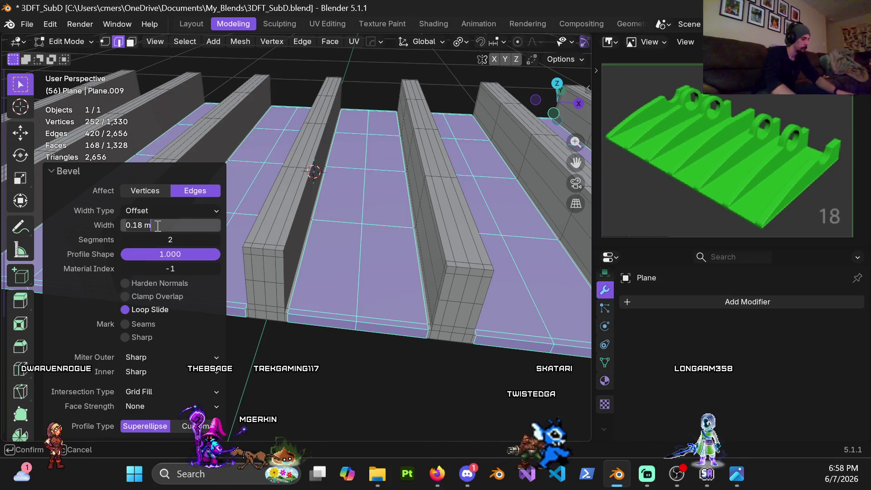
key("Return")
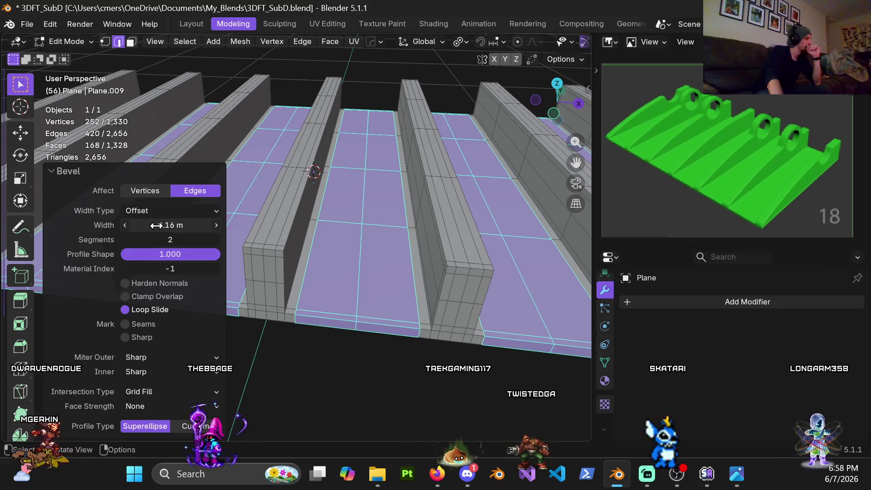
Settle the bevel width at 0.17 m and clear the face selection.
mouse_move(453, 298)
middle_mouse_down()
mouse_move(503, 279)
mouse_move(480, 267)
middle_mouse_up()
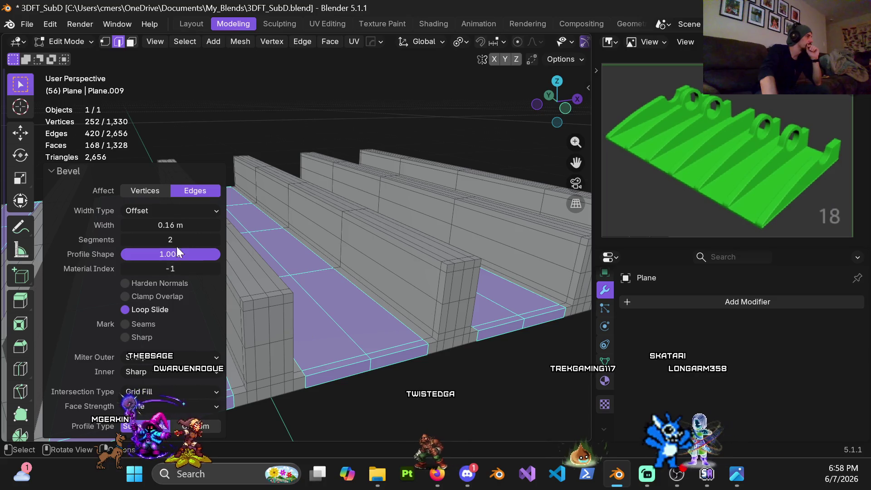
left_click(172, 226)
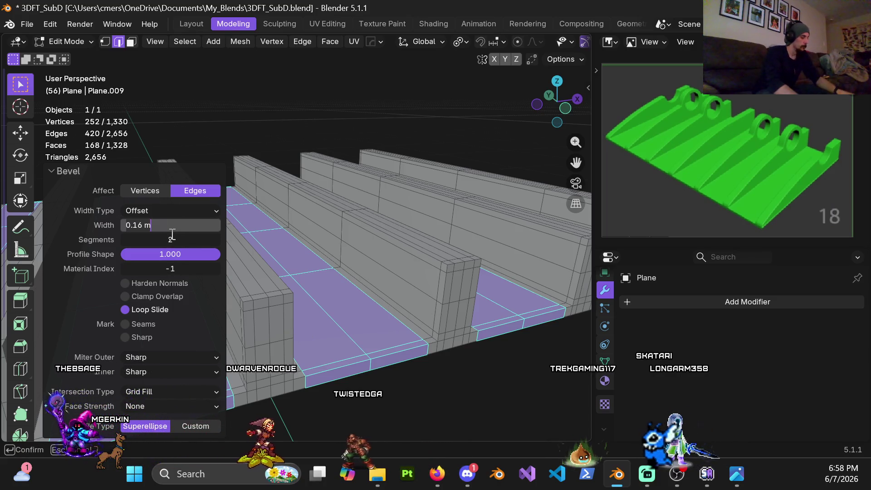
key("BackSpace")
key("BackSpace")
key("BackSpace")
type("7")
key("Return")
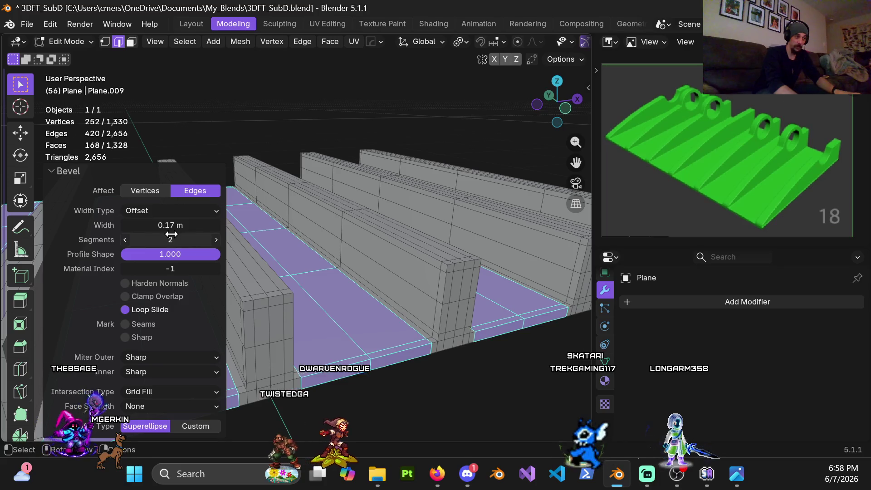
scroll(375, 325, "up", 4)
mouse_move(374, 324)
middle_mouse_down()
mouse_move(301, 218)
mouse_move(320, 249)
mouse_move(312, 262)
mouse_move(394, 247)
mouse_move(344, 313)
mouse_move(301, 321)
mouse_move(295, 300)
mouse_move(313, 286)
mouse_move(327, 253)
mouse_move(323, 305)
mouse_move(338, 253)
mouse_move(384, 231)
middle_mouse_up()
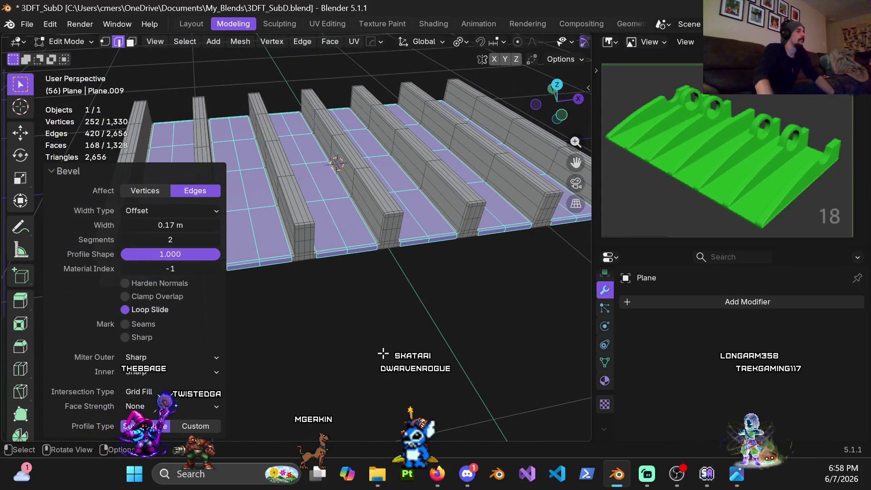
left_click(404, 292)
Assign Material.001 to the ridged plate in Object Mode.
mouse_move(422, 265)
middle_mouse_down()
mouse_move(265, 197)
mouse_move(358, 227)
mouse_move(252, 228)
mouse_move(332, 220)
mouse_move(280, 241)
mouse_move(327, 245)
mouse_move(322, 227)
middle_mouse_up()
key("Tab")
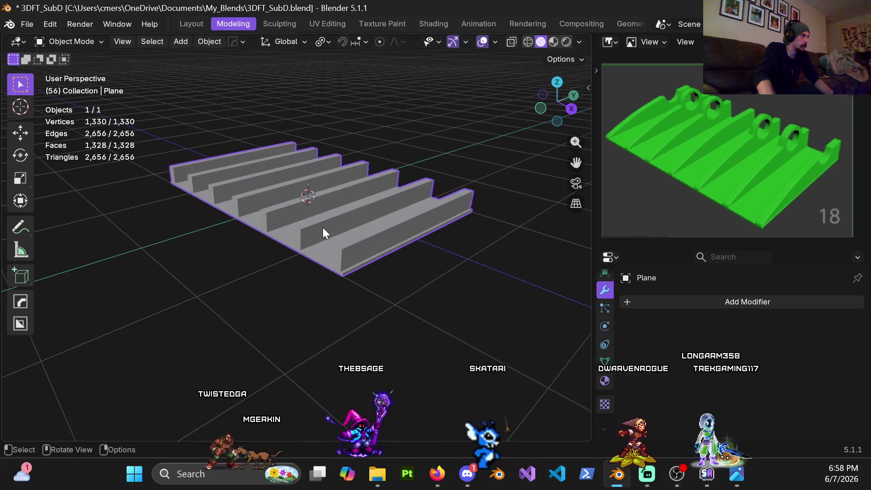
left_click(605, 380)
left_click(628, 357)
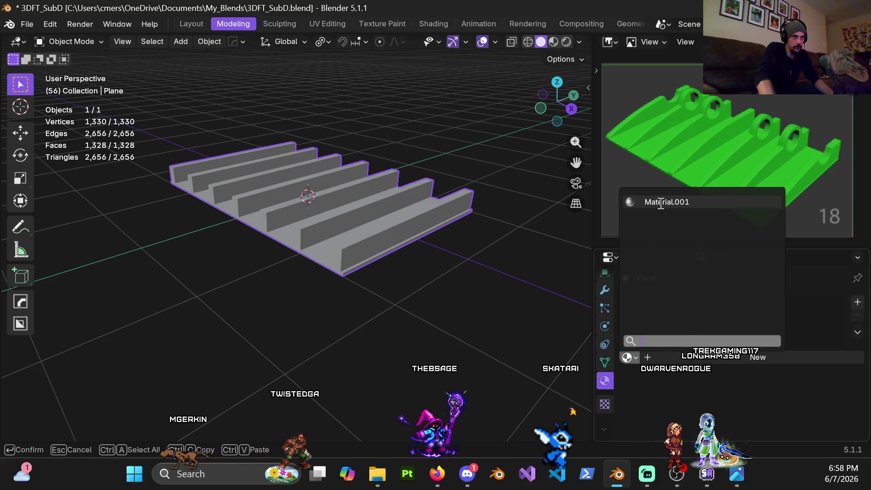
left_click(607, 208)
Switch to Material Preview shading and add a level-4 Subdivision Set to the plate.
key("z")
left_click(393, 292)
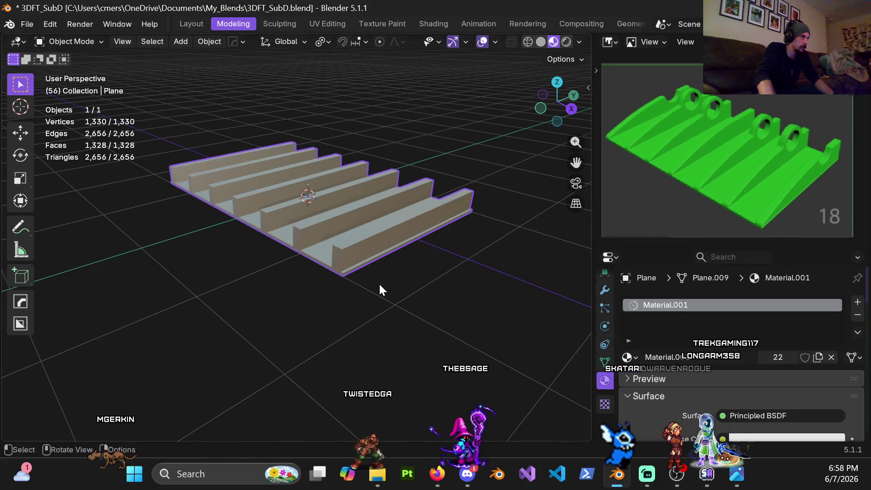
key("ctrl+4")
mouse_move(395, 254)
middle_mouse_down("ctrl")
mouse_move(339, 295)
mouse_move(387, 219)
mouse_move(359, 230)
mouse_move(289, 229)
mouse_move(390, 221)
mouse_move(311, 218)
middle_mouse_up("ctrl")
scroll(354, 231, "down", 4)
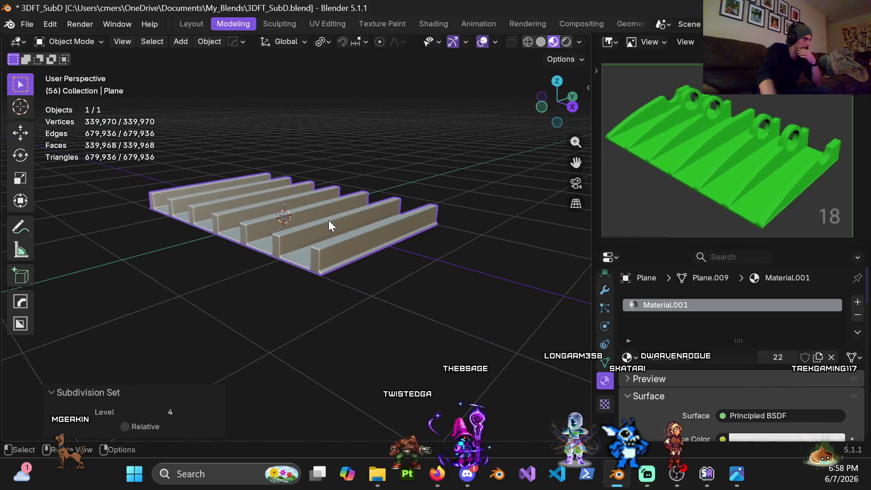
scroll(312, 217, "up", 3)
middle_click_drag(462, 205, 362, 209)
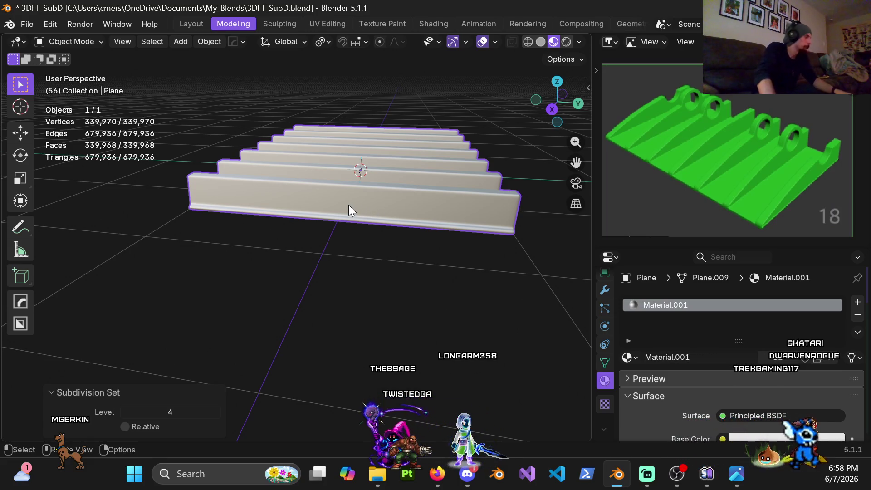
key("Tab")
Check the Subdivision modifier's viewport level, leaving it at 2.
scroll(342, 259, "up", 2)
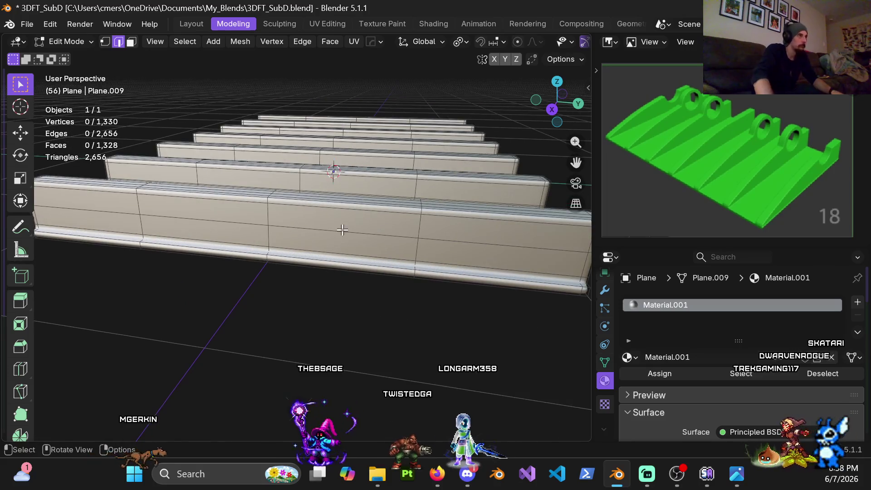
scroll(545, 301, "up", 1)
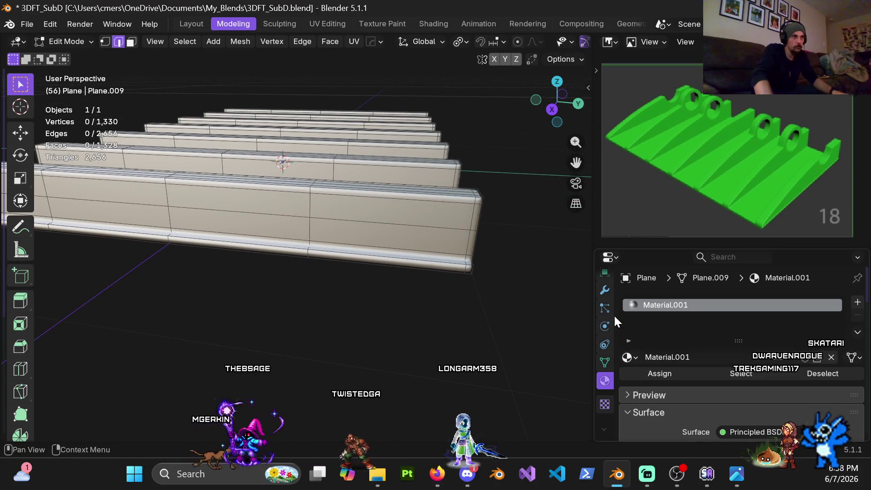
left_click(605, 290)
left_click(762, 359)
type("4")
key("Escape")
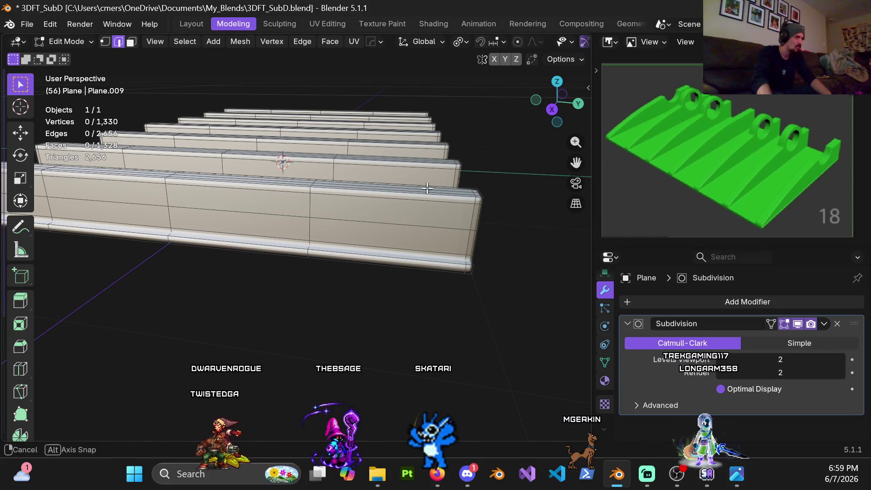
Add three loop cuts across all the ridges, then view them side-on in X-ray.
middle_click_drag(544, 322, 435, 245)
key("ctrl+r")
scroll(399, 209, "up", 1)
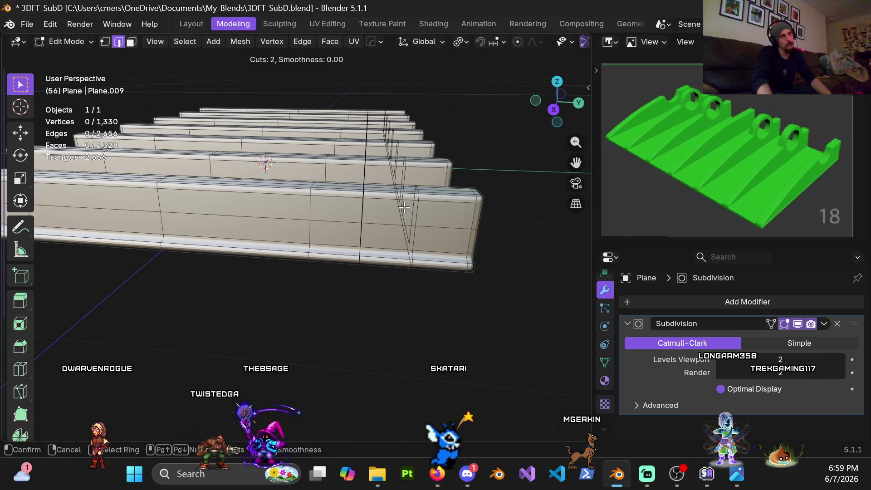
scroll(407, 208, "up", 1)
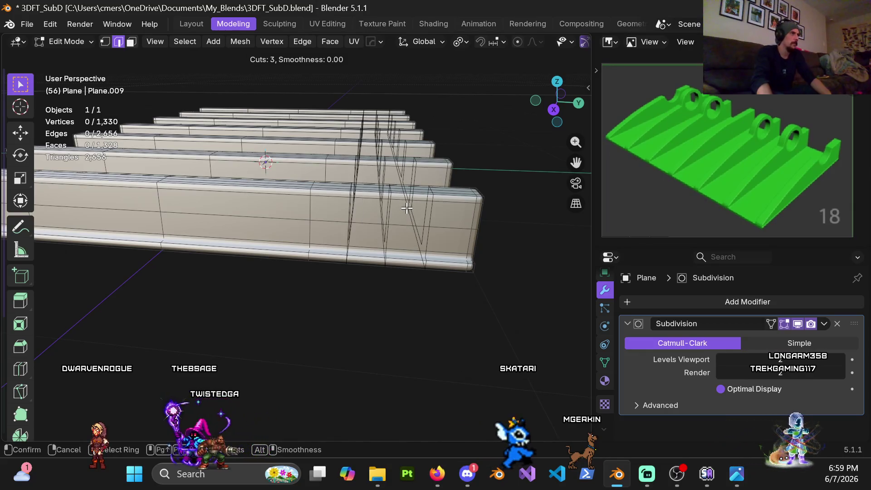
left_click(406, 208)
mouse_move(415, 217)
middle_mouse_down()
mouse_move(410, 230)
mouse_move(420, 229)
mouse_move(381, 212)
mouse_move(380, 252)
mouse_move(384, 240)
middle_mouse_up()
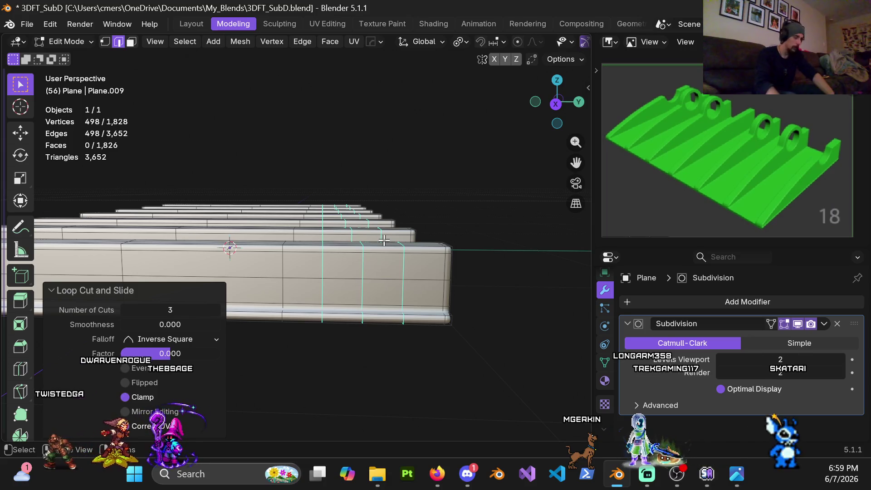
key("KP_3")
key("alt+z")
Box-select the middle cut's top vertices of the ridges in vertex mode.
key("1")
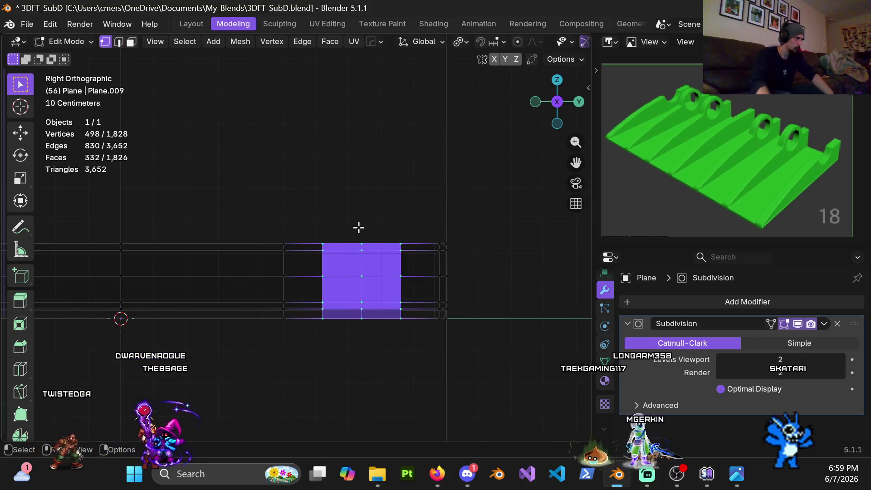
left_click_drag(365, 272, 367, 262)
key("alt+z")
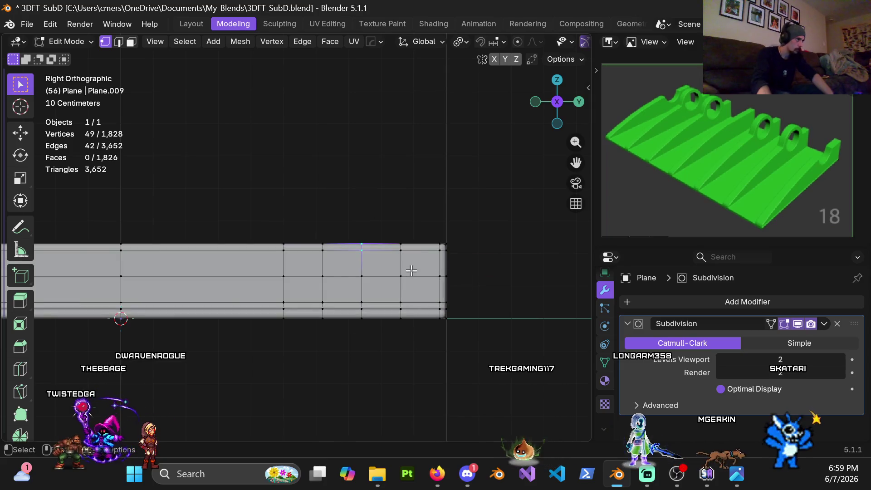
scroll(391, 262, "up", 3)
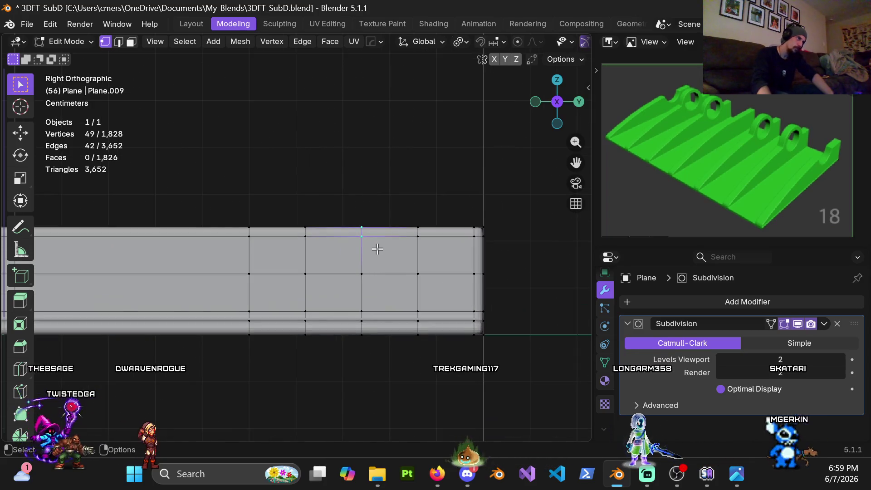
mouse_move(320, 237)
middle_mouse_down()
mouse_move(317, 210)
mouse_move(340, 218)
mouse_move(351, 282)
mouse_move(335, 242)
mouse_move(398, 248)
mouse_move(345, 258)
middle_mouse_up()
scroll(344, 245, "up", 4)
scroll(322, 266, "up", 2)
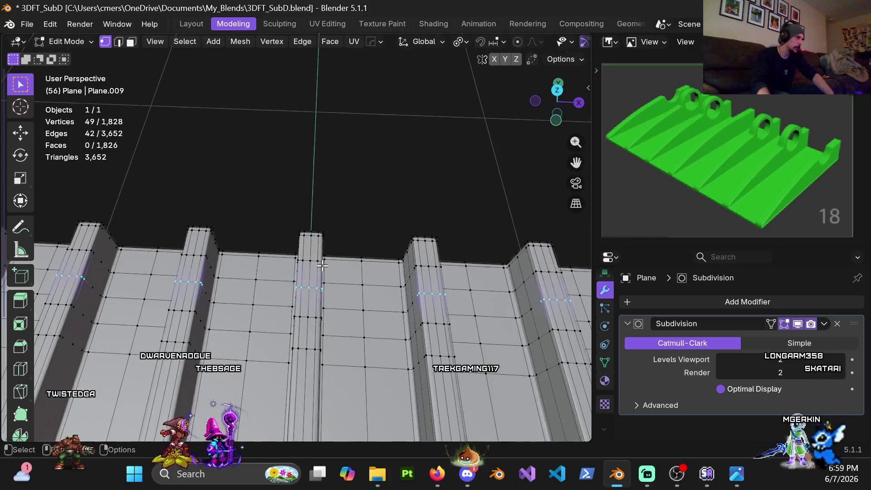
mouse_move(358, 308)
middle_mouse_down()
mouse_move(253, 210)
mouse_move(318, 236)
mouse_move(307, 247)
middle_mouse_up()
scroll(387, 272, "up", 4)
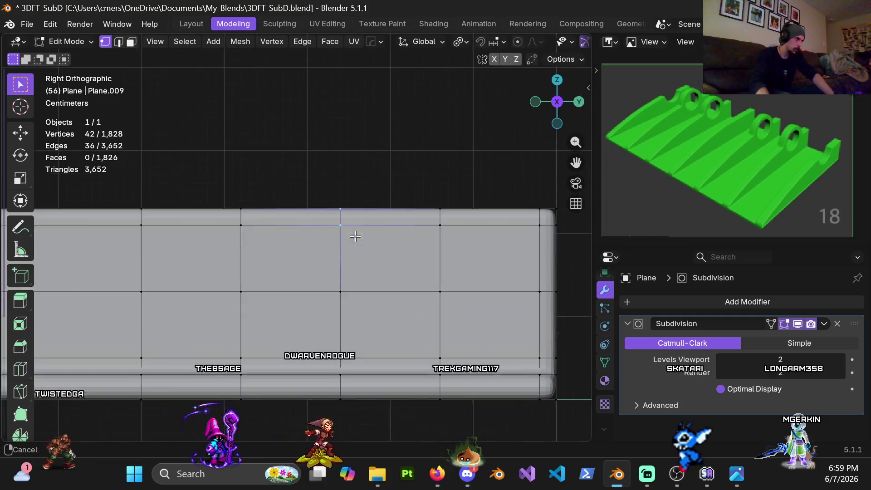
Lower the selected vertices 0.07 m along Z to form the notch.
key("g")
key("z")
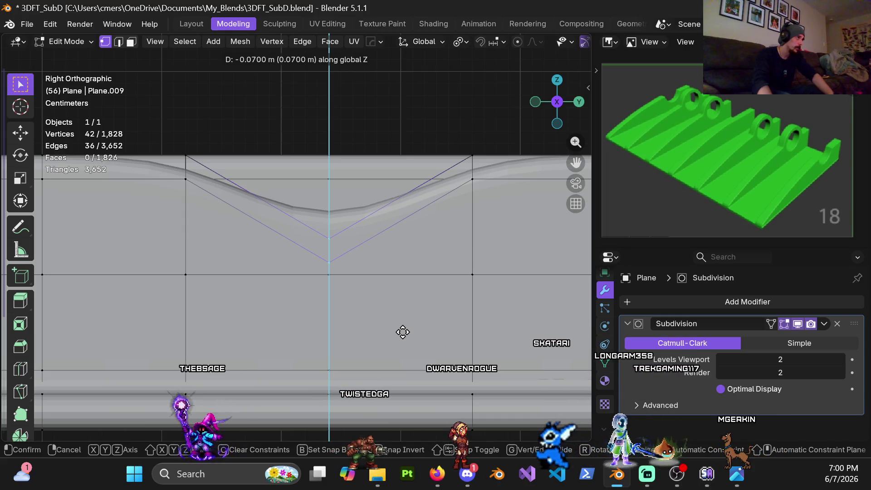
left_click(402, 332)
mouse_move(399, 316)
middle_mouse_down()
mouse_move(395, 300)
mouse_move(430, 281)
mouse_move(466, 278)
mouse_move(369, 254)
mouse_move(354, 262)
mouse_move(363, 259)
mouse_move(152, 231)
mouse_move(386, 266)
middle_mouse_up()
left_click(390, 267, "alt")
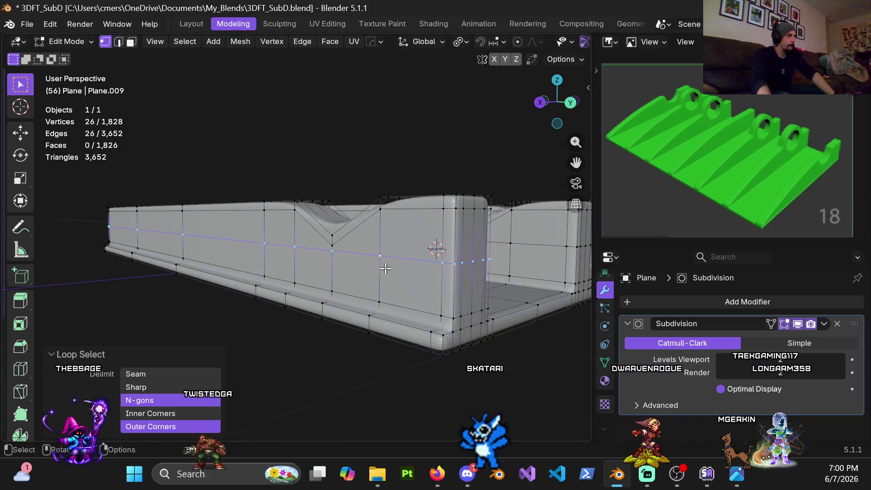
Dissolve an edge loop along the ridge side, undoing the first attempt.
key("x")
left_click(370, 274)
mouse_move(370, 274)
middle_mouse_down()
mouse_move(341, 251)
mouse_move(408, 252)
mouse_move(421, 268)
middle_mouse_up()
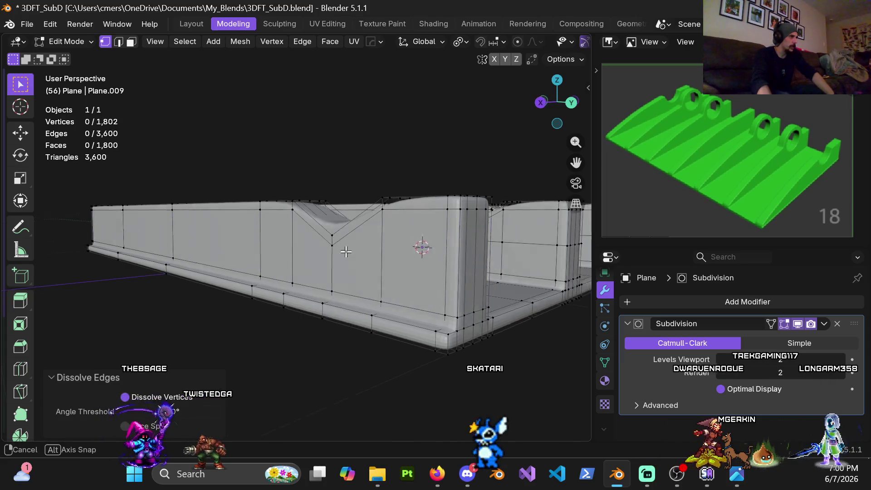
key("ctrl+z")
key("ctrl+z")
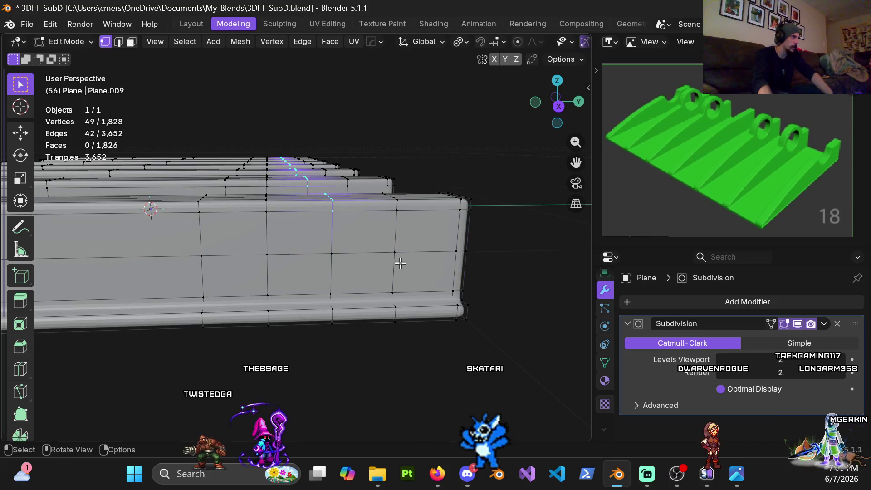
left_click(344, 256, "alt")
key("x")
left_click(346, 257)
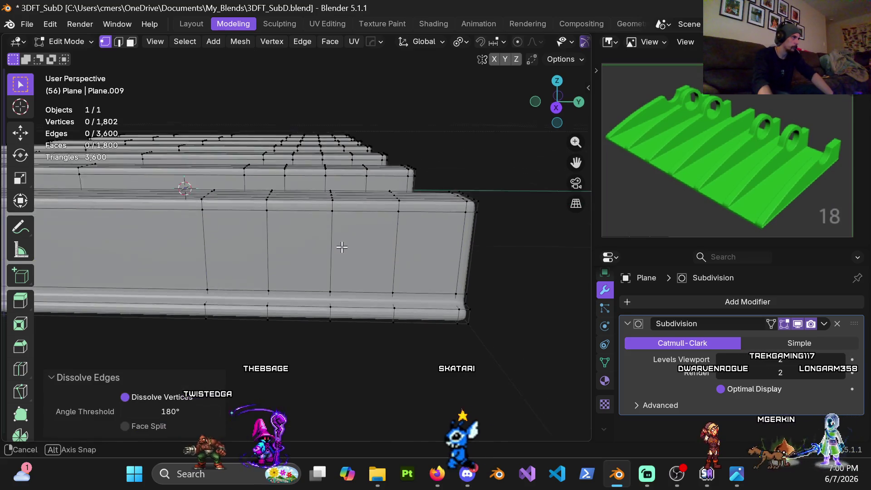
middle_click_drag(345, 257, 344, 238)
Select a vertical edge loop across the ridges in X-ray Right view and dissolve it.
key("KP_3")
key("alt+z")
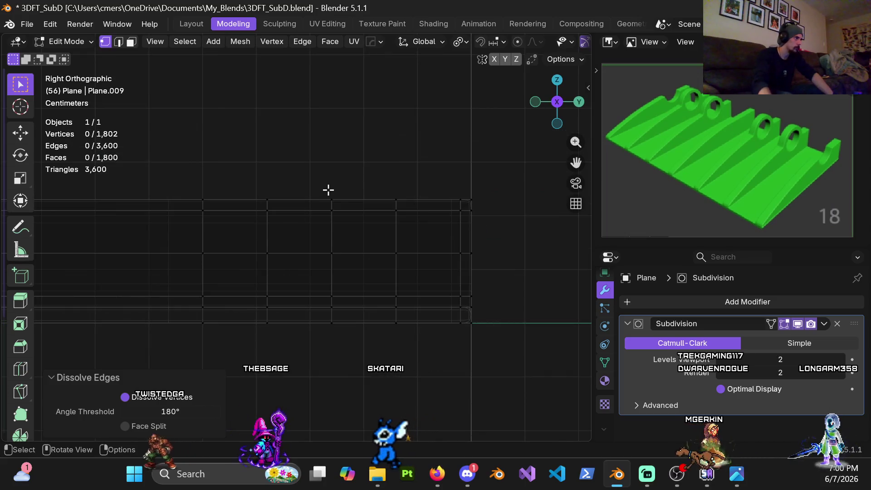
left_click(354, 232, "alt")
key("alt+z")
key("alt+z")
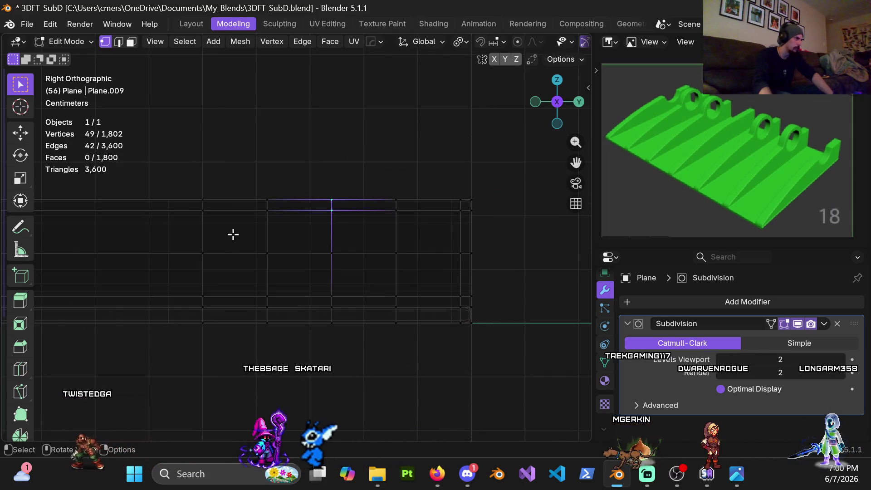
mouse_move(318, 249)
middle_mouse_down()
mouse_move(292, 258)
mouse_move(299, 249)
mouse_move(336, 258)
mouse_move(324, 264)
mouse_move(427, 233)
mouse_move(359, 280)
mouse_move(366, 242)
mouse_move(346, 250)
mouse_move(367, 233)
middle_mouse_up()
key("KP_3")
key("alt+z")
key("x")
left_click(348, 270)
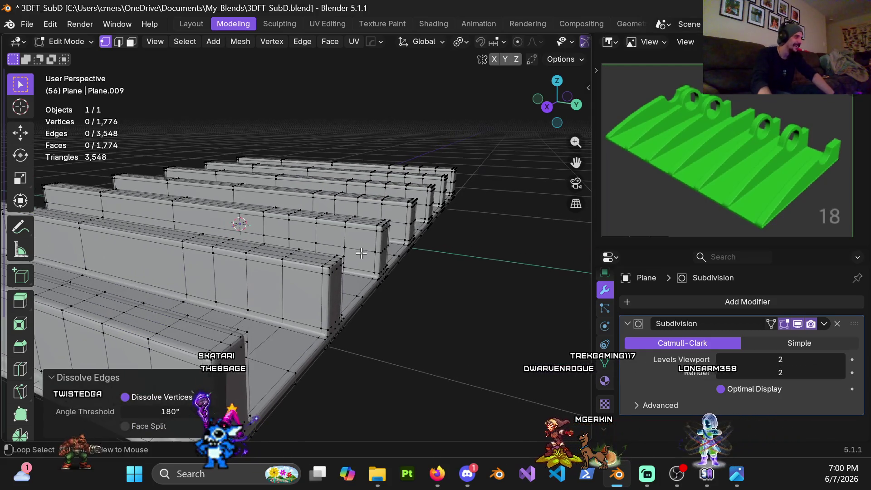
Dissolve five more redundant vertical edge loops, bringing the mesh to 1,646 vertices.
left_click(365, 250, "alt")
key("x")
left_click(366, 249)
left_click(366, 243, "alt")
key("x")
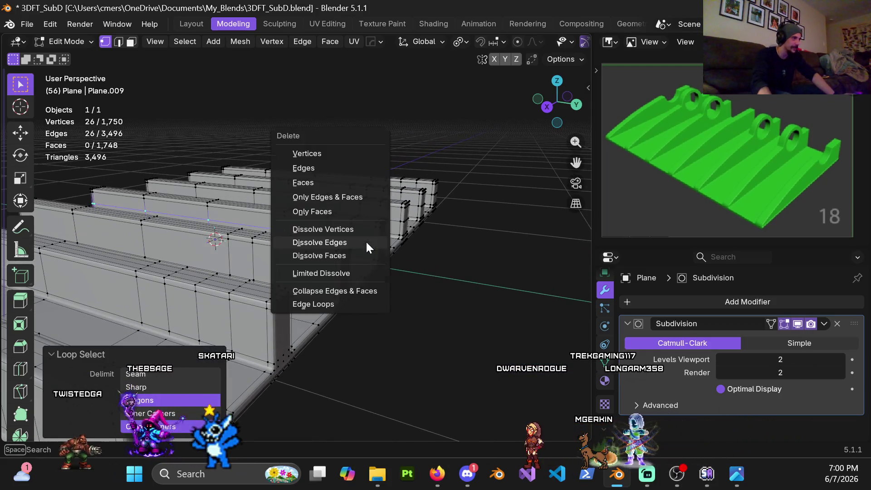
left_click(366, 247)
left_click(347, 250, "alt")
key("x")
left_click(344, 247)
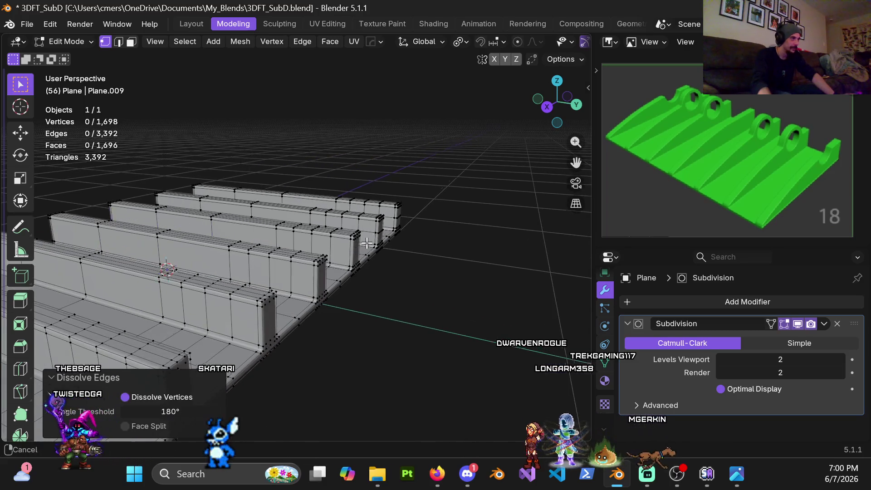
left_click(366, 234, "alt")
key("x")
left_click(367, 234)
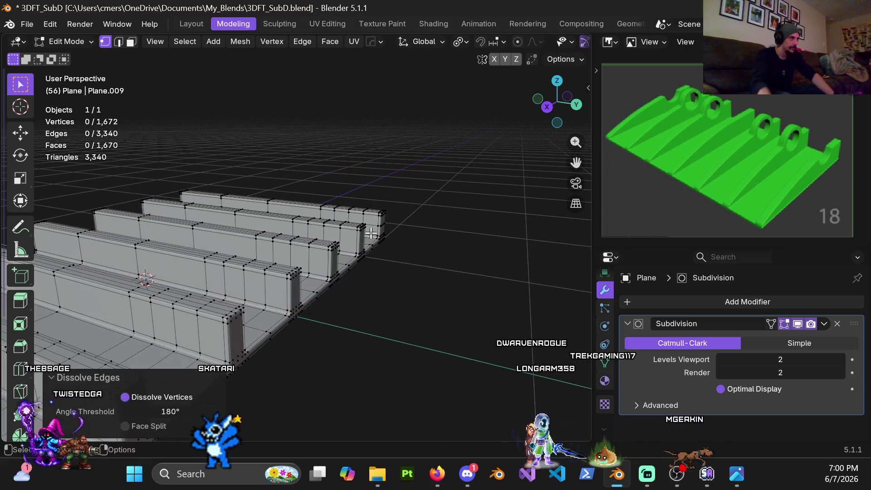
left_click(372, 227, "alt")
key("x")
left_click(373, 231)
Select the centre vertex column through the ridge tops in wireframe Right view.
scroll(455, 196, "up", 5)
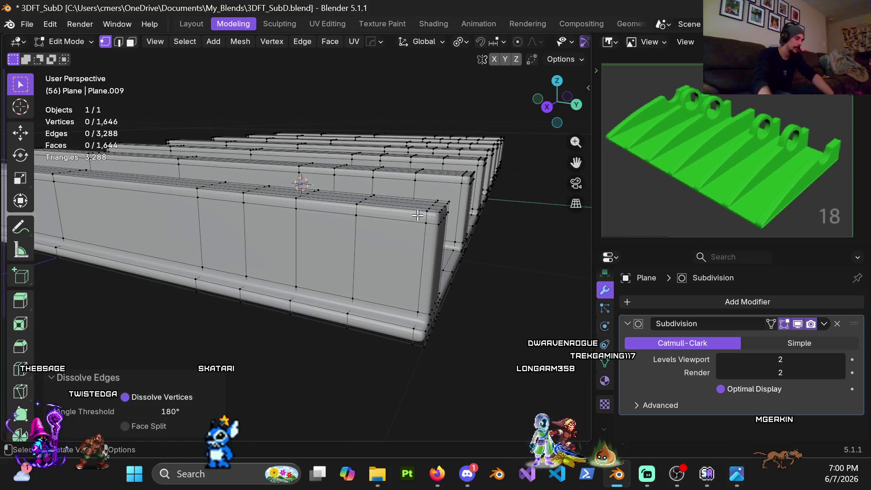
key("KP_3")
key("z")
left_click(254, 248)
left_click(288, 213, "alt")
key("z")
left_click(413, 264)
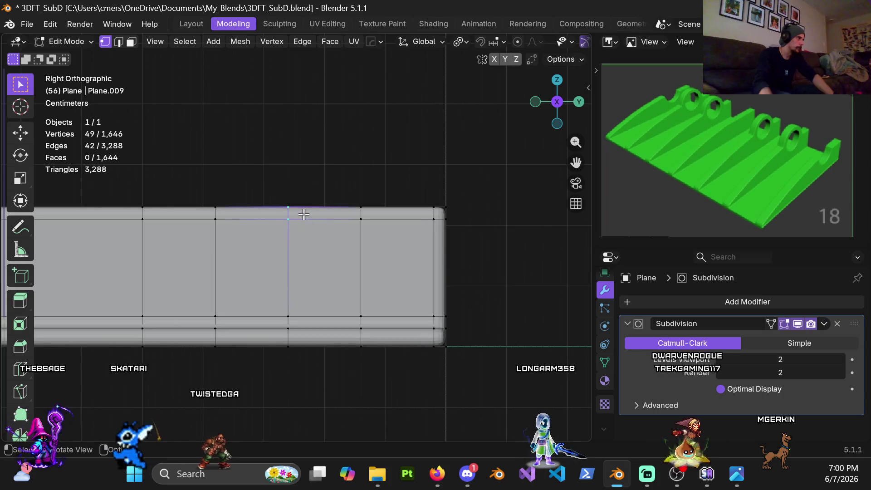
Move the centre ridge-top vertex column down 0.1 m along Z in Right view.
mouse_move(311, 250)
middle_mouse_down()
mouse_move(327, 315)
mouse_move(307, 196)
mouse_move(323, 273)
mouse_move(290, 240)
middle_mouse_up()
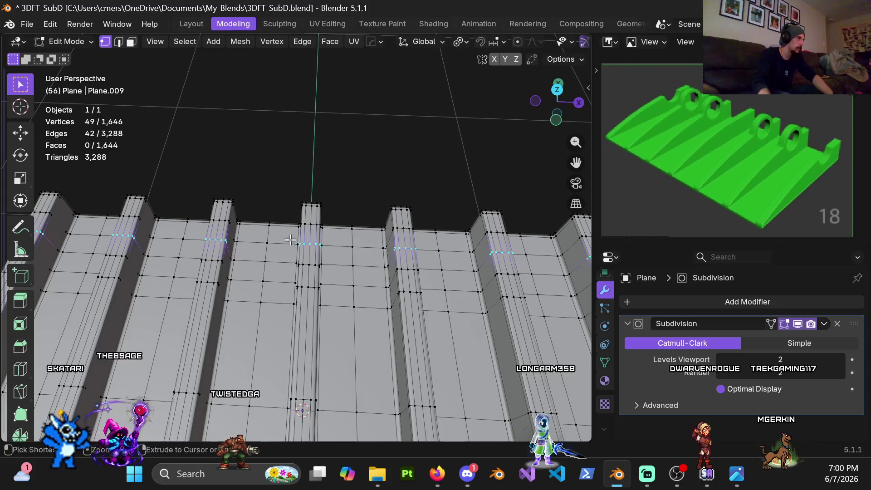
mouse_move(331, 260)
middle_mouse_down()
mouse_move(224, 187)
mouse_move(219, 153)
middle_mouse_up()
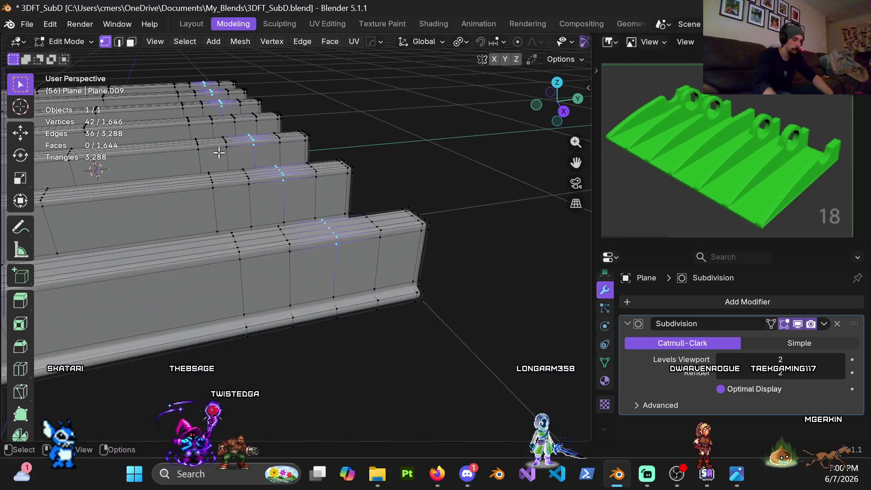
key("KP_3")
scroll(224, 299, "up", 5)
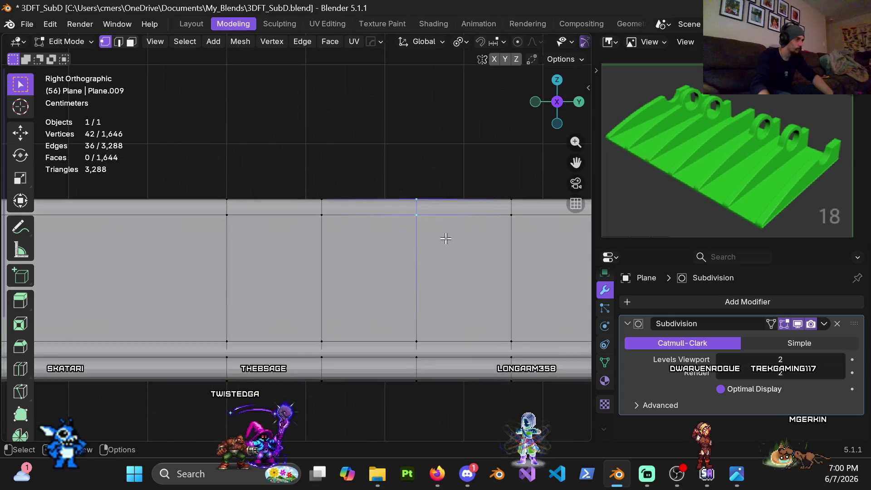
middle_click_drag(417, 242, 308, 252, "shift")
key("g")
key("z")
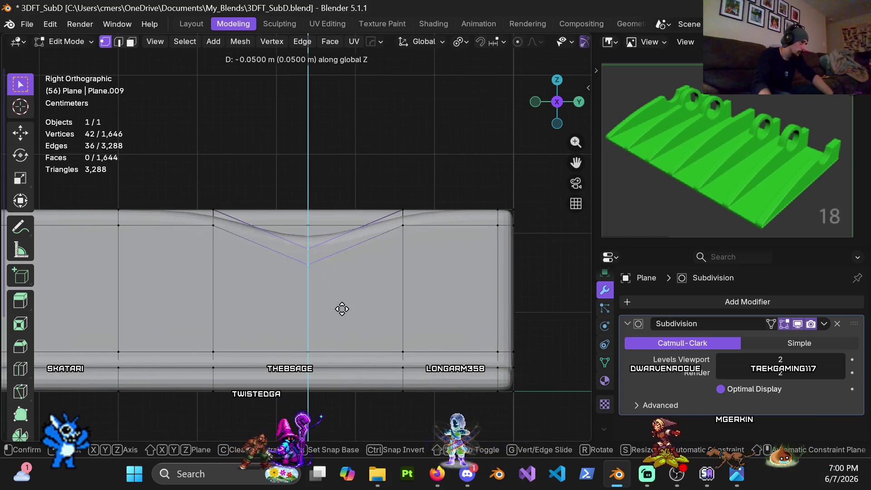
left_click(350, 341)
mouse_move(308, 295)
middle_mouse_down()
mouse_move(300, 316)
mouse_move(274, 263)
mouse_move(282, 260)
middle_mouse_up()
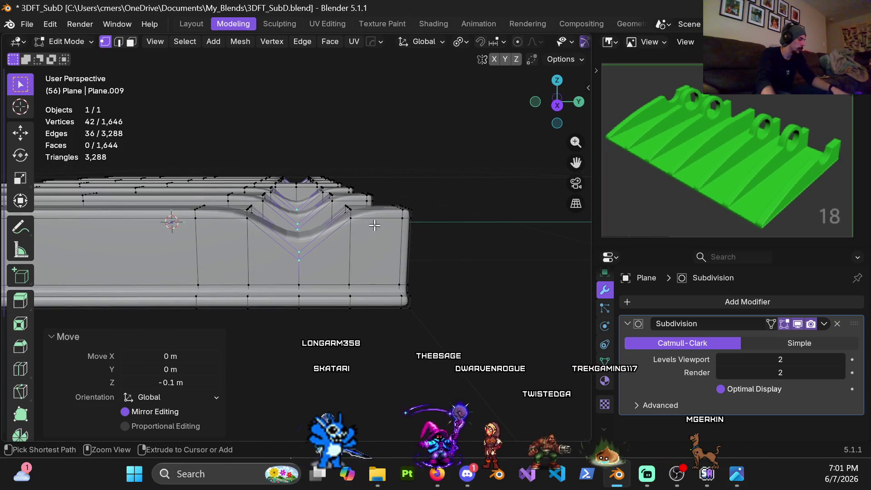
Add loop cuts on both sides of the notch, sliding them in close to it.
key("ctrl+r")
left_click(370, 229)
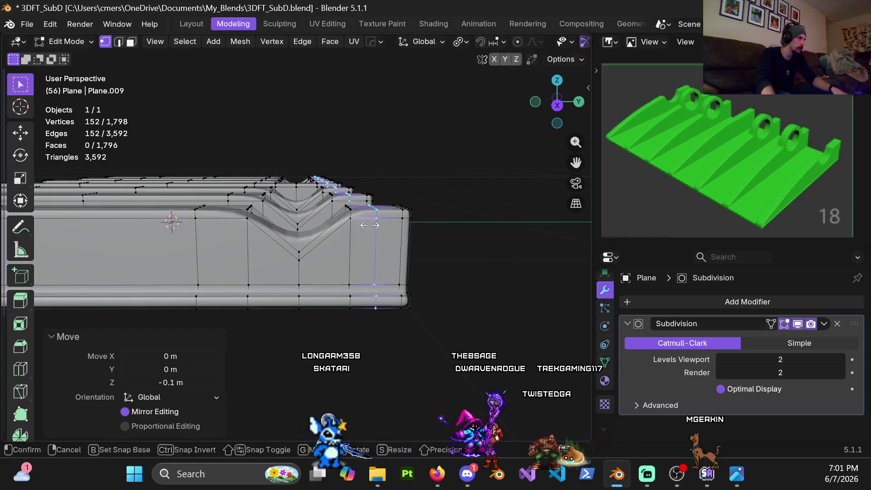
left_click(349, 269)
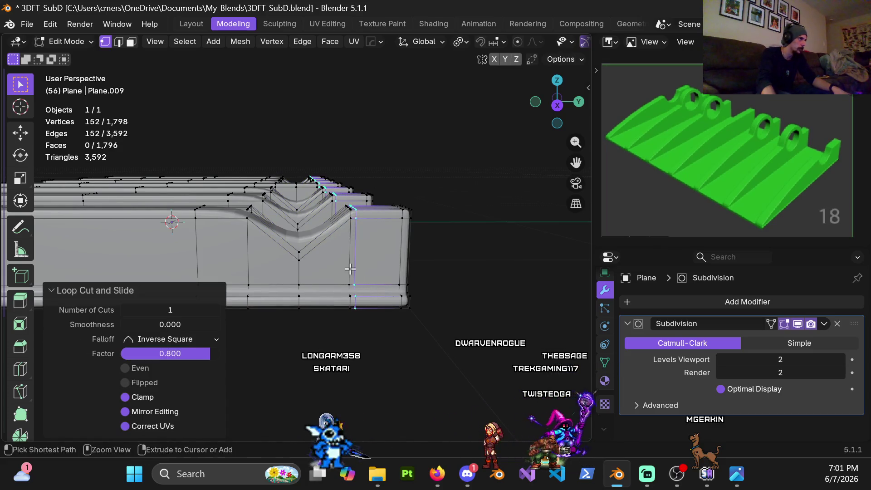
key("ctrl+r")
left_click(233, 222)
left_click(250, 235)
mouse_move(250, 234)
middle_mouse_down()
mouse_move(376, 237)
mouse_move(204, 227)
middle_mouse_up()
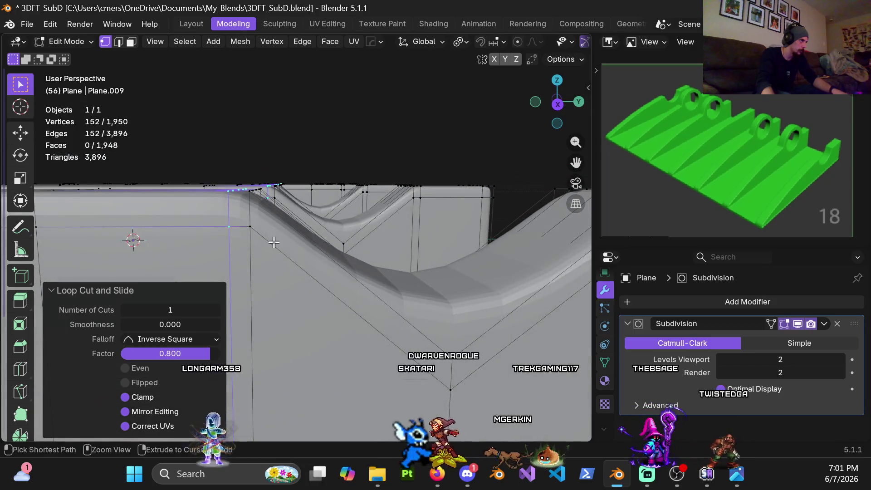
Add loop cuts along both notch slopes at factor ±0.8, then clear selection and exit Edit Mode.
key("ctrl+r")
left_click(195, 226)
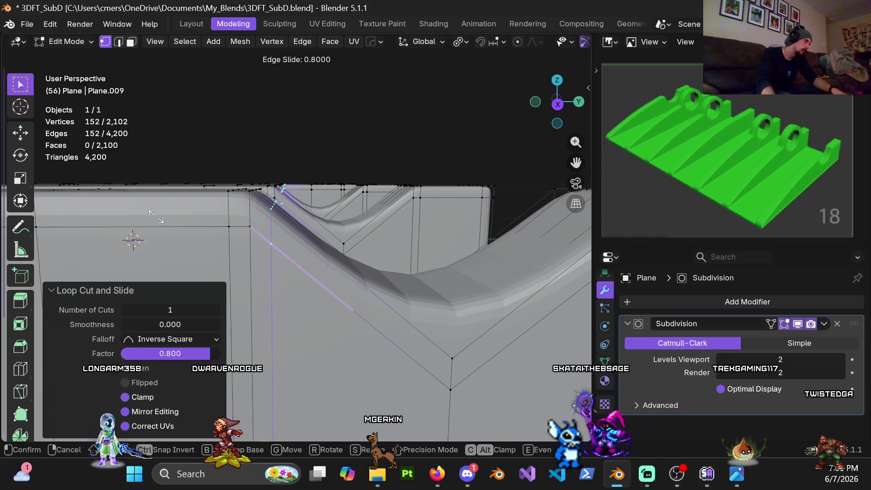
left_click(156, 219)
mouse_move(265, 271)
middle_mouse_down()
mouse_move(275, 239)
mouse_move(298, 240)
mouse_move(294, 180)
middle_mouse_up()
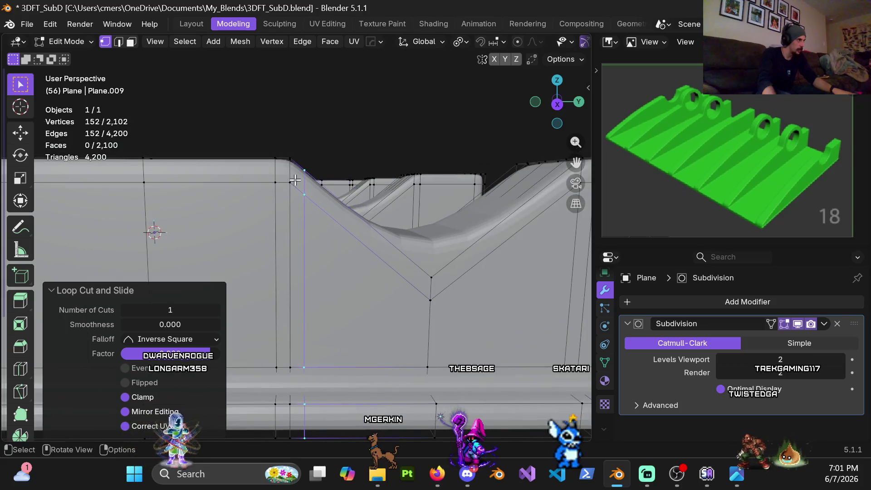
mouse_move(304, 235)
middle_mouse_down()
mouse_move(293, 262)
mouse_move(432, 282)
mouse_move(399, 257)
mouse_move(359, 249)
middle_mouse_up()
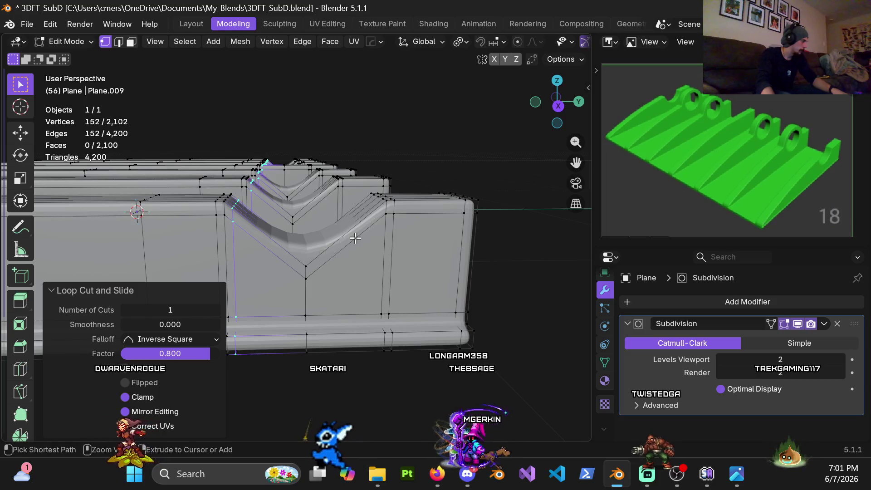
key("ctrl+r")
left_click(354, 236)
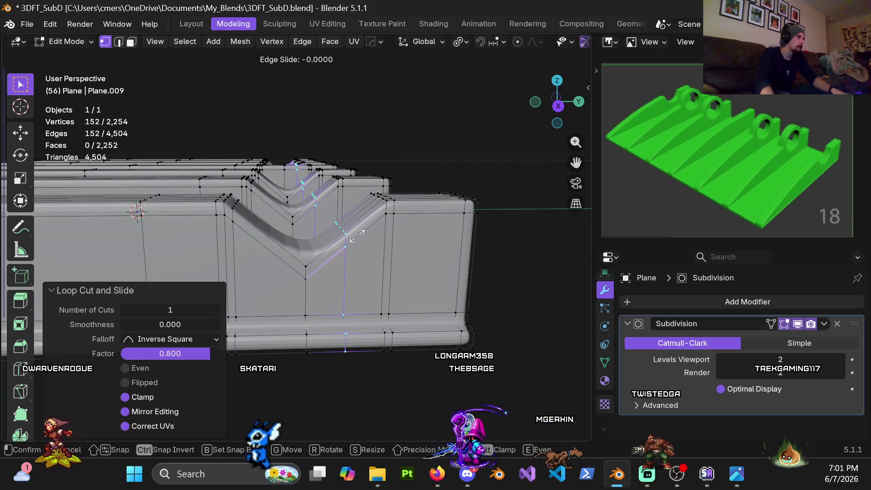
left_click(418, 251)
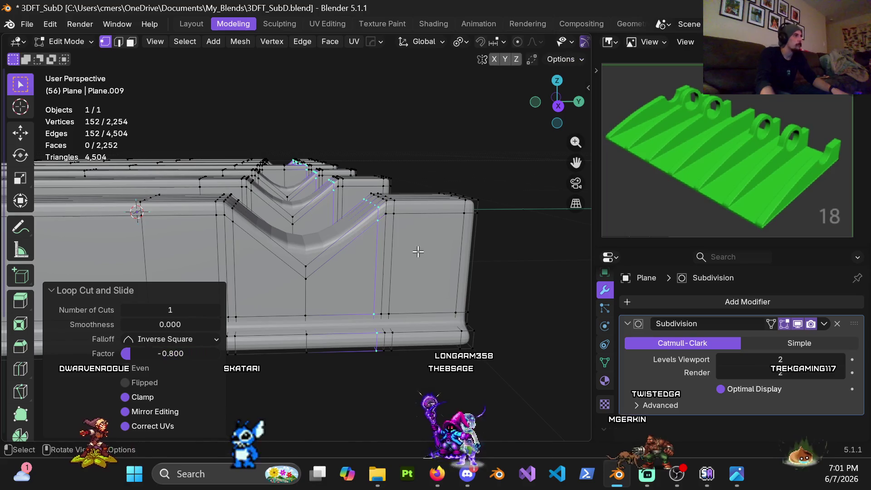
left_click(431, 158)
mouse_move(431, 157)
middle_mouse_down()
mouse_move(349, 291)
mouse_move(330, 283)
mouse_move(336, 245)
mouse_move(360, 245)
middle_mouse_up()
key("Tab")
Apply Shade Auto Smooth from the object context menu, then re-enter Edit Mode.
right_click(347, 238)
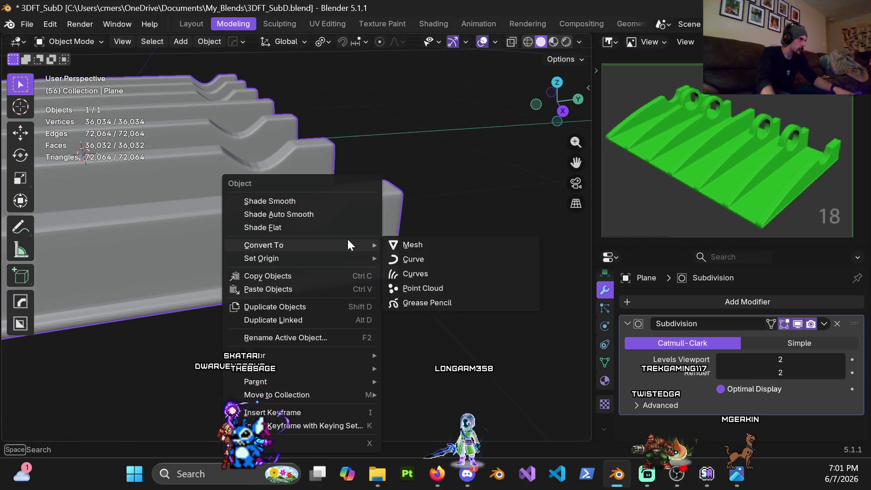
left_click(317, 212)
left_click(413, 149)
mouse_move(412, 150)
middle_mouse_down()
mouse_move(330, 246)
mouse_move(278, 222)
mouse_move(289, 210)
mouse_move(341, 224)
mouse_move(261, 208)
mouse_move(292, 199)
mouse_move(377, 205)
middle_mouse_up()
scroll(289, 219, "up", 8)
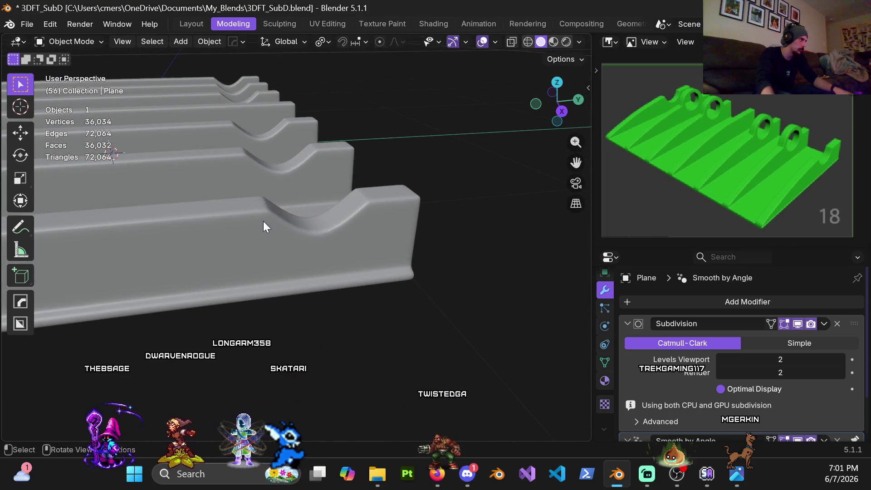
key("Tab")
scroll(244, 220, "up", 5)
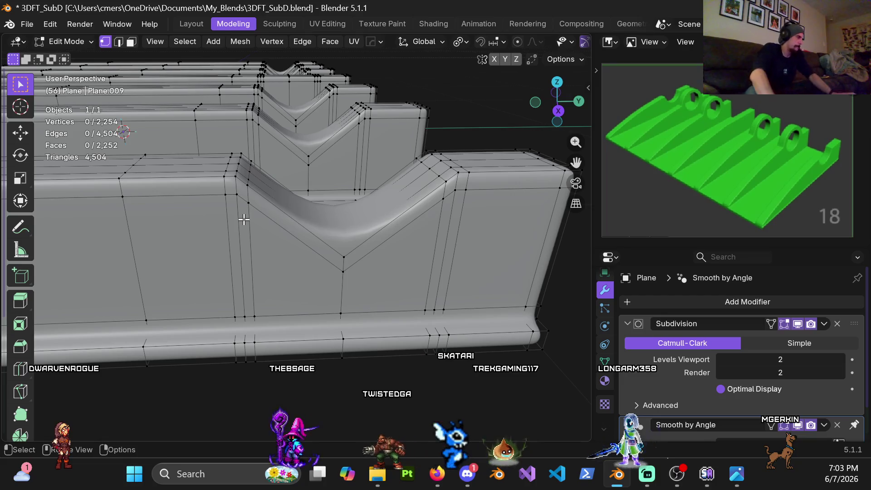
Add centred, unslid loop cuts beside both walls of the notch.
key("ctrl+r")
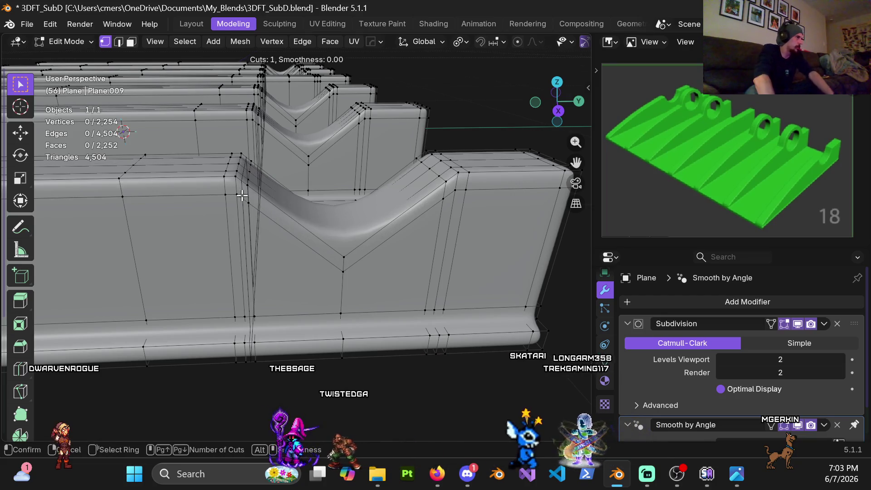
left_click(254, 196)
right_click(254, 195)
mouse_move(254, 196)
middle_mouse_down()
mouse_move(233, 189)
mouse_move(260, 179)
mouse_move(168, 152)
middle_mouse_up()
key("ctrl+r")
left_click(247, 174)
right_click(246, 173)
Add two more centred vertical loops beside the notch and preview the result in Object Mode.
key("ctrl+r")
middle_click_drag(166, 150, 291, 193)
scroll(262, 186, "up", 2)
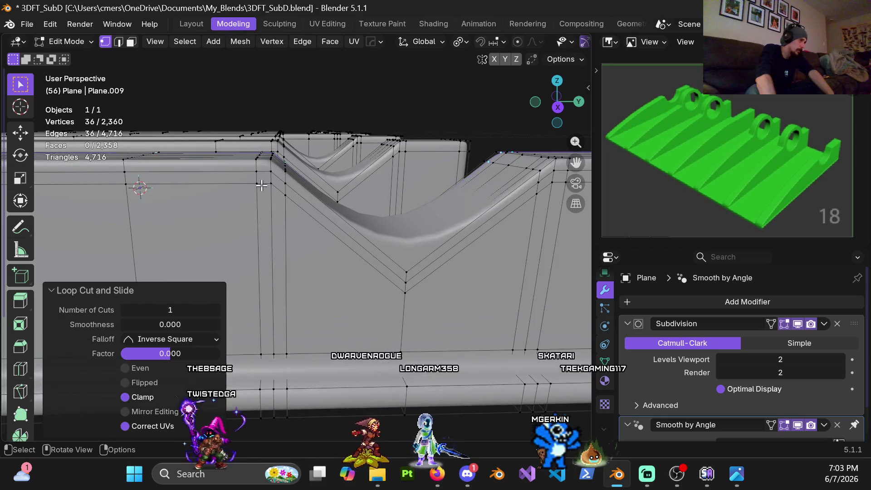
key("ctrl+r")
left_click(266, 179)
right_click(266, 180)
key("ctrl+r")
left_click(278, 179)
right_click(278, 179)
mouse_move(278, 179)
middle_mouse_down()
mouse_move(360, 249)
mouse_move(358, 231)
mouse_move(254, 222)
mouse_move(313, 230)
mouse_move(339, 213)
mouse_move(312, 222)
mouse_move(289, 214)
mouse_move(300, 219)
mouse_move(288, 198)
middle_mouse_up()
key("Tab")
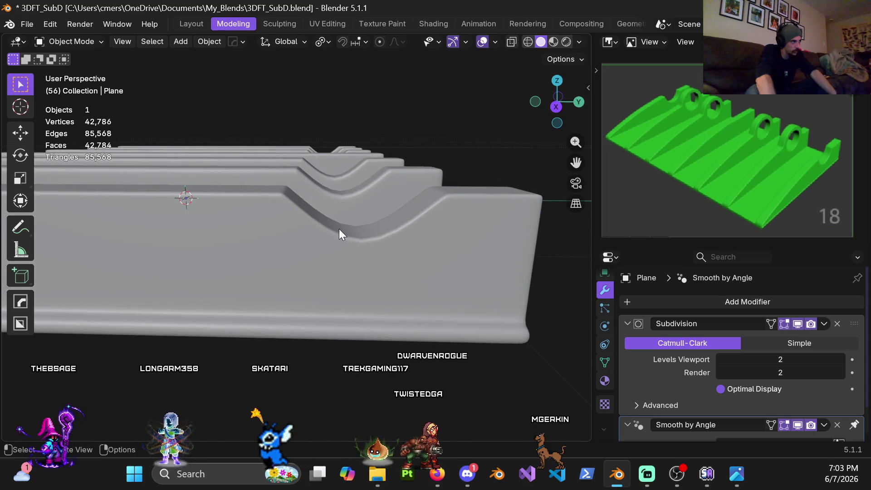
Add a centred holding loop near the ridge's end corner and check the subdivided ridges.
mouse_move(348, 232)
middle_mouse_down("ctrl")
mouse_move(338, 205)
mouse_move(364, 216)
mouse_move(354, 232)
middle_mouse_up("ctrl")
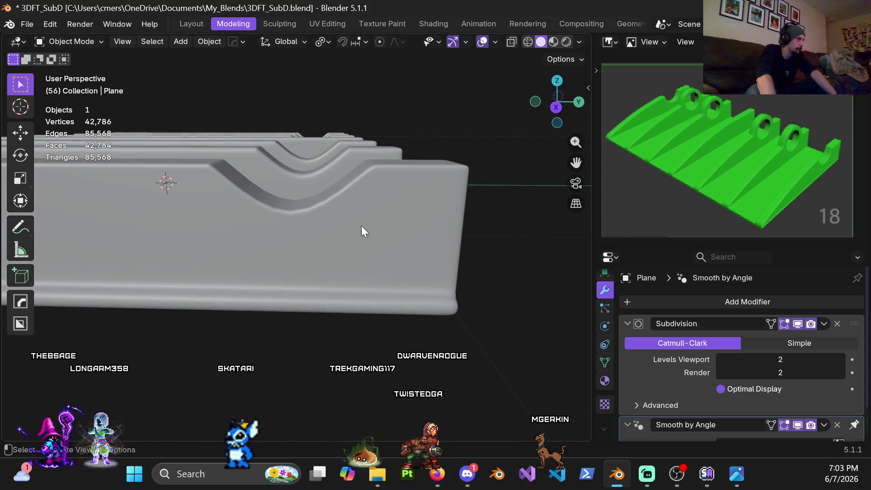
key("Tab")
scroll(376, 181, "up", 3)
key("ctrl+r")
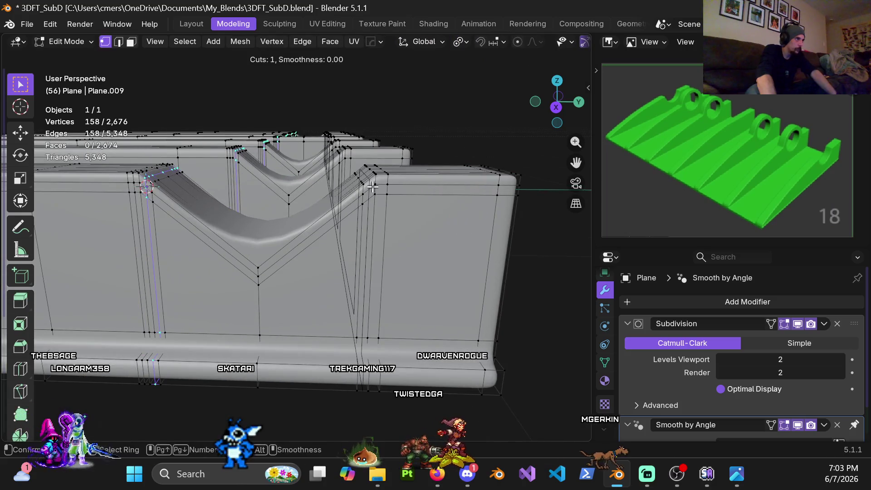
left_click(374, 184)
right_click(374, 184)
key("Tab")
mouse_move(385, 233)
middle_mouse_down()
mouse_move(371, 249)
mouse_move(400, 245)
mouse_move(374, 268)
mouse_move(398, 214)
mouse_move(283, 287)
mouse_move(373, 295)
mouse_move(376, 277)
mouse_move(297, 257)
mouse_move(295, 237)
mouse_move(295, 262)
mouse_move(333, 269)
mouse_move(307, 255)
mouse_move(303, 233)
mouse_move(295, 259)
mouse_move(327, 338)
mouse_move(385, 294)
mouse_move(369, 271)
mouse_move(336, 270)
mouse_move(355, 259)
mouse_move(331, 258)
mouse_move(329, 276)
mouse_move(298, 254)
mouse_move(312, 260)
mouse_move(320, 249)
mouse_move(376, 236)
mouse_move(366, 256)
mouse_move(414, 262)
middle_mouse_up()
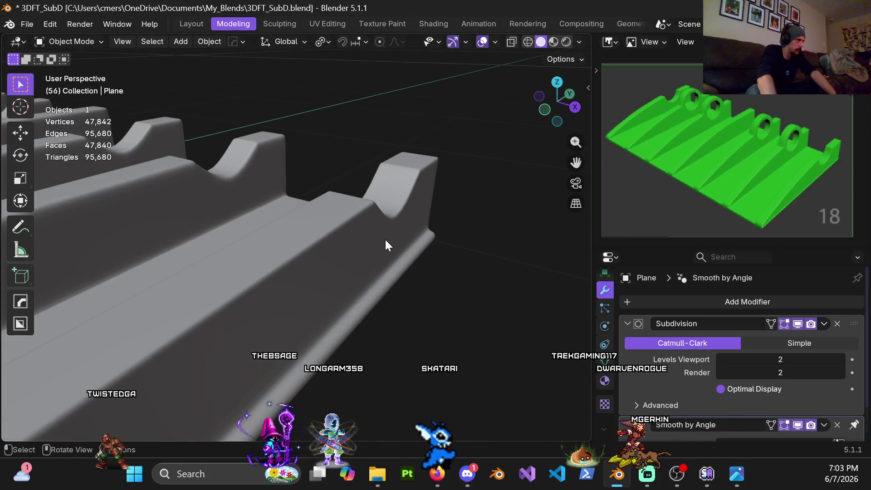
key("z")
left_click(385, 327)
mouse_move(385, 331)
middle_mouse_down()
mouse_move(366, 289)
mouse_move(292, 265)
mouse_move(217, 270)
mouse_move(278, 255)
mouse_move(226, 248)
mouse_move(312, 240)
mouse_move(337, 252)
mouse_move(342, 292)
mouse_move(335, 272)
middle_mouse_up()
scroll(330, 277, "up", 6)
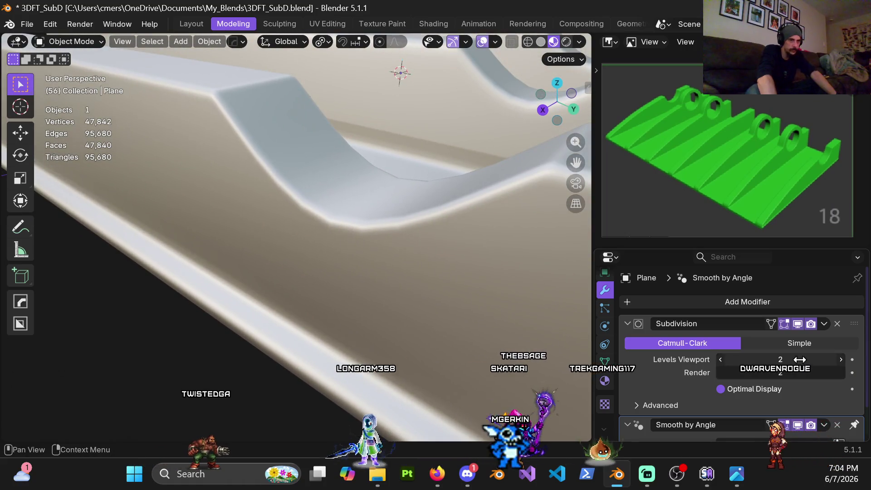
key("BackSpace")
type("4")
key("Return")
mouse_move(290, 254)
middle_mouse_down()
mouse_move(374, 234)
mouse_move(455, 236)
mouse_move(262, 229)
mouse_move(263, 267)
mouse_move(134, 266)
mouse_move(322, 236)
mouse_move(305, 223)
mouse_move(426, 229)
mouse_move(422, 243)
mouse_move(313, 250)
middle_mouse_up()
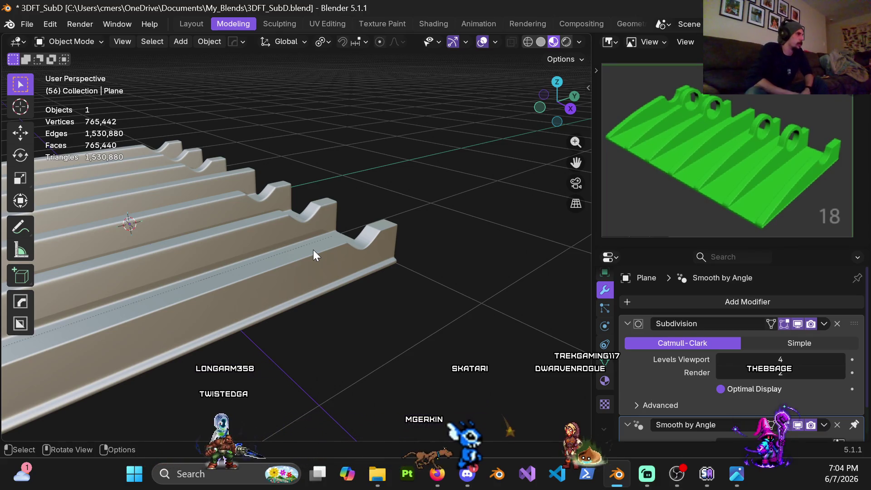
mouse_move(360, 236)
middle_mouse_down()
mouse_move(368, 251)
mouse_move(419, 237)
mouse_move(306, 234)
mouse_move(255, 247)
mouse_move(386, 252)
mouse_move(381, 270)
middle_mouse_up()
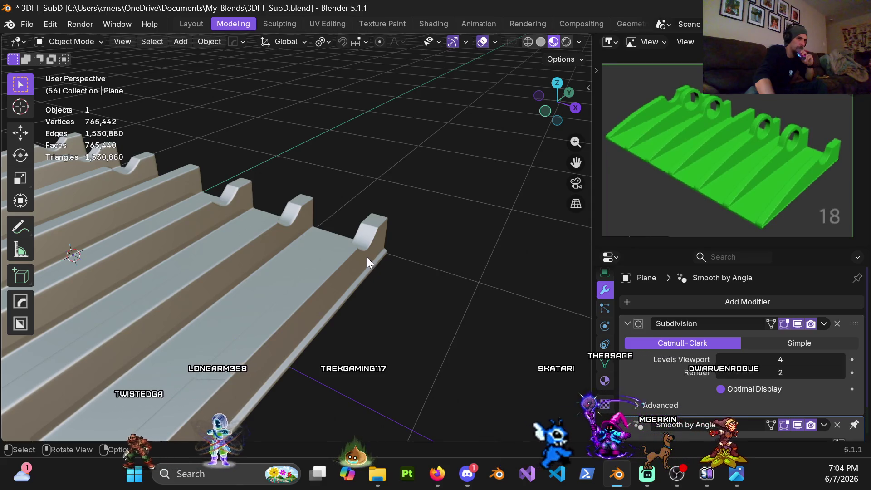
middle_click_drag(375, 237, 330, 244)
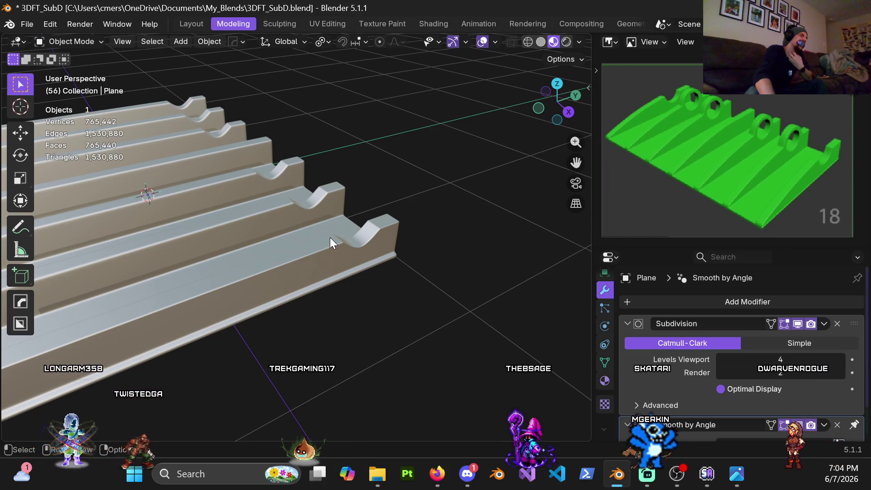
mouse_move(329, 255)
middle_mouse_down()
mouse_move(321, 241)
mouse_move(293, 238)
middle_mouse_up()
key("ctrl+Tab")
Drop the plate's viewport subdivision level to 2 with Ctrl+2.
left_click(305, 228)
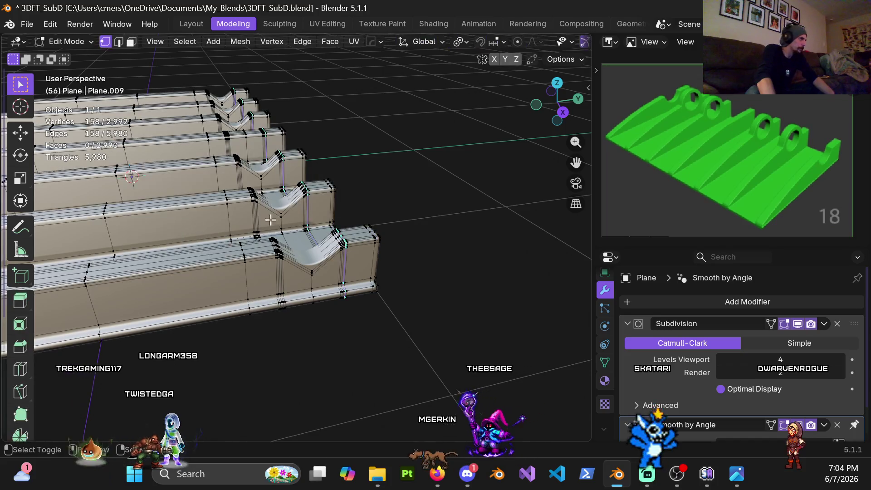
scroll(272, 221, "up", 6)
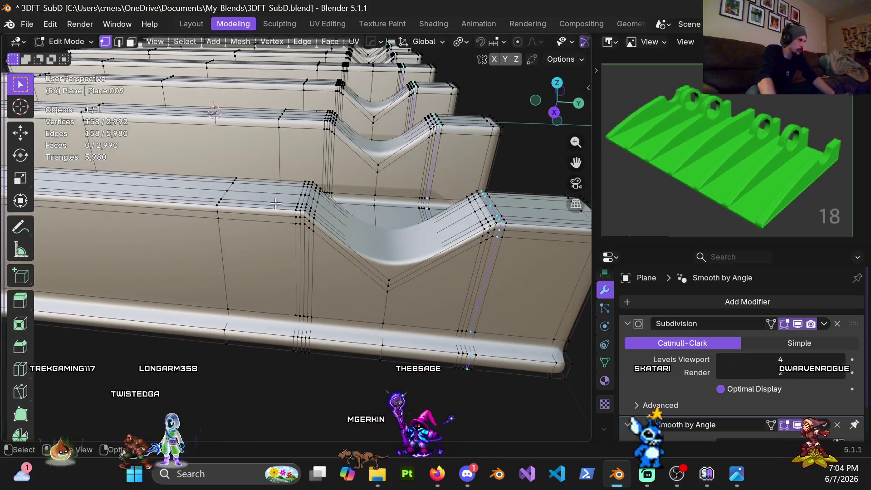
key("Tab")
key("Tab")
key("Tab")
key("ctrl+2")
key("Tab")
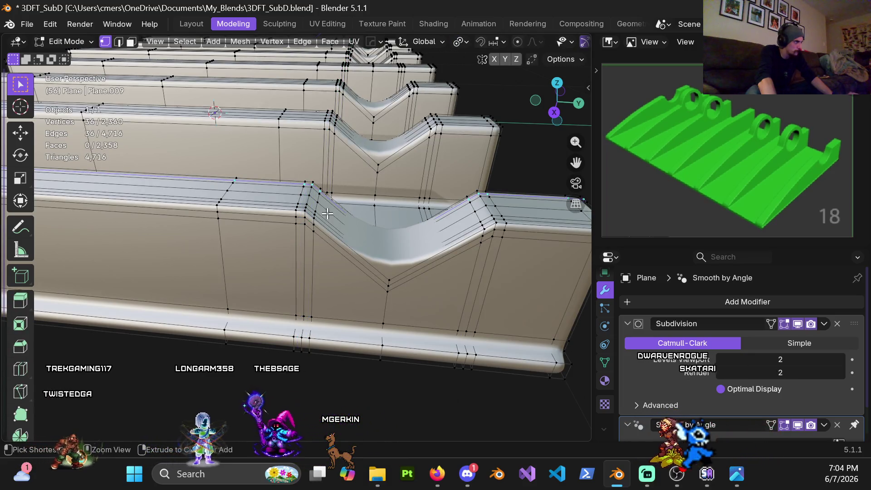
Select and delete the extra edge loop running along the ridge's front.
left_click(327, 213, "alt")
key("ctrl+x")
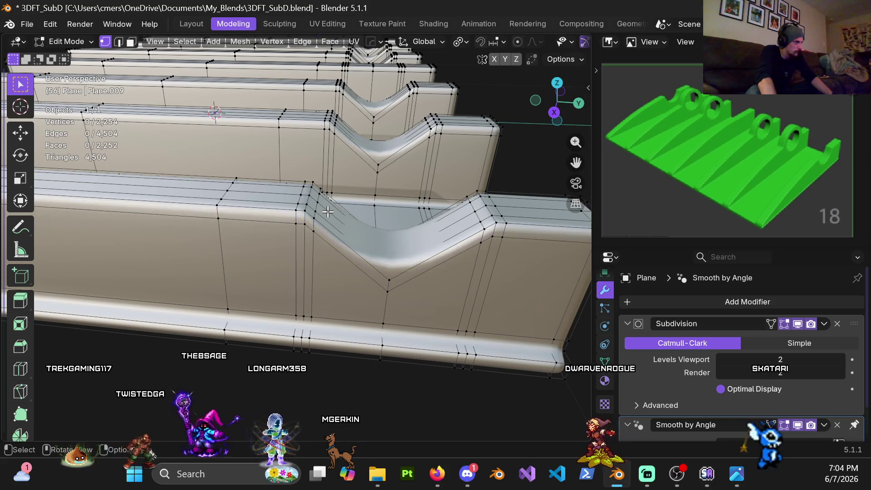
mouse_move(351, 262)
middle_mouse_down()
mouse_move(291, 206)
mouse_move(255, 317)
mouse_move(261, 271)
middle_mouse_up()
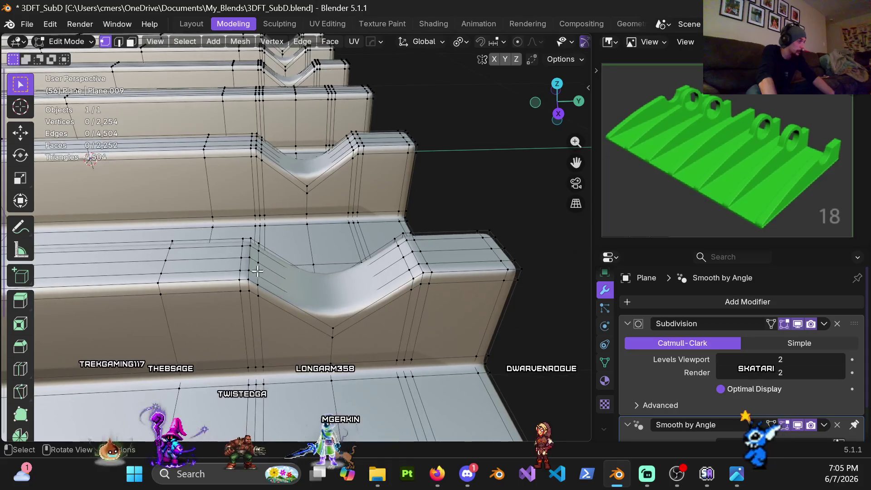
scroll(268, 239, "down", 2)
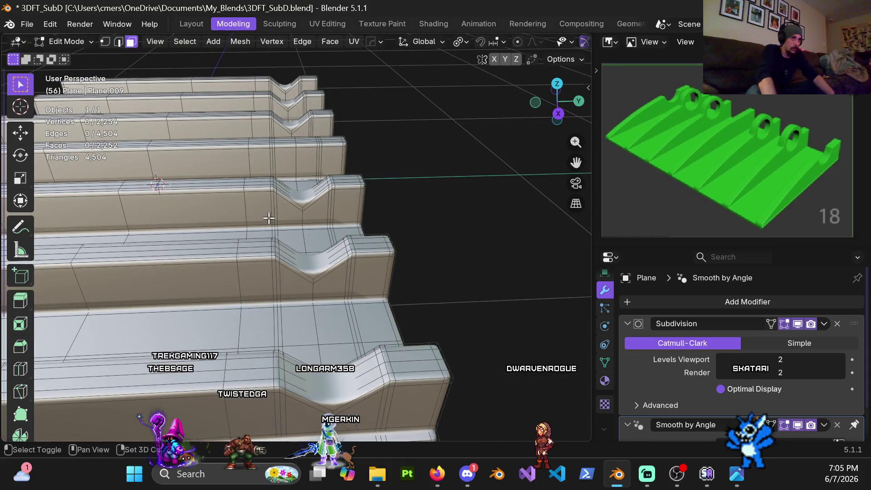
scroll(265, 238, "up", 5)
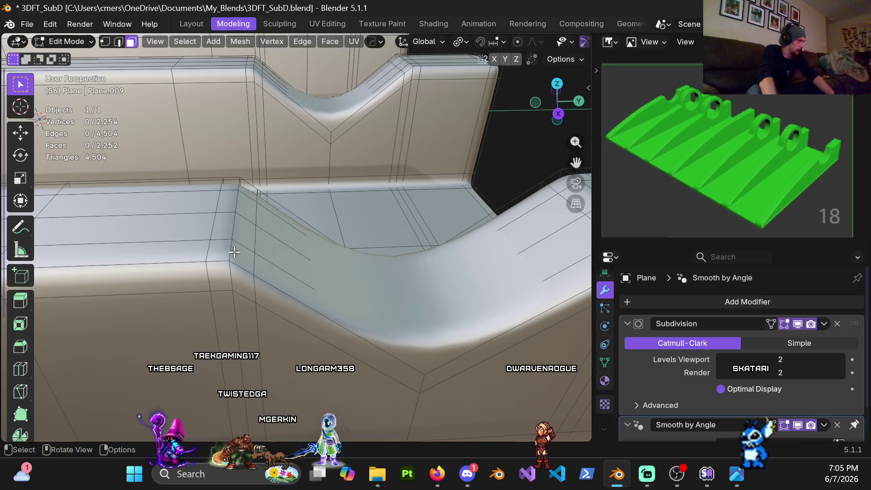
scroll(235, 231, "down", 2)
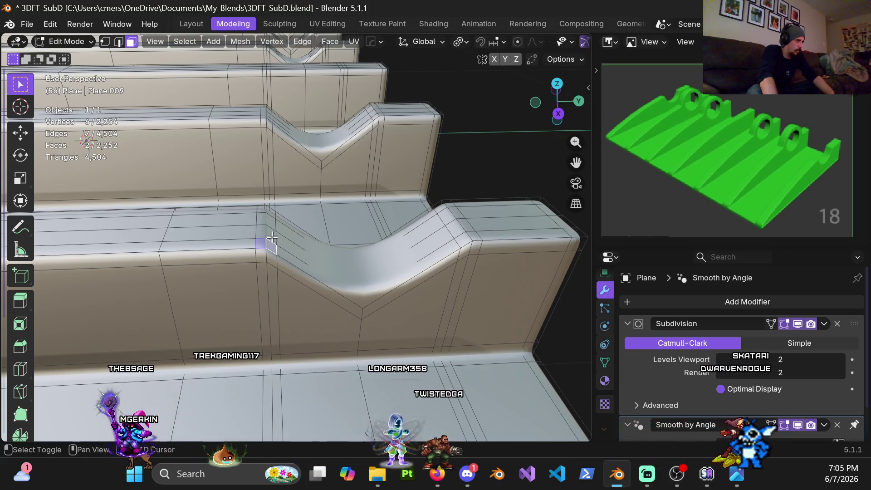
Select the faces around the notch corner.
left_click(261, 230, "shift")
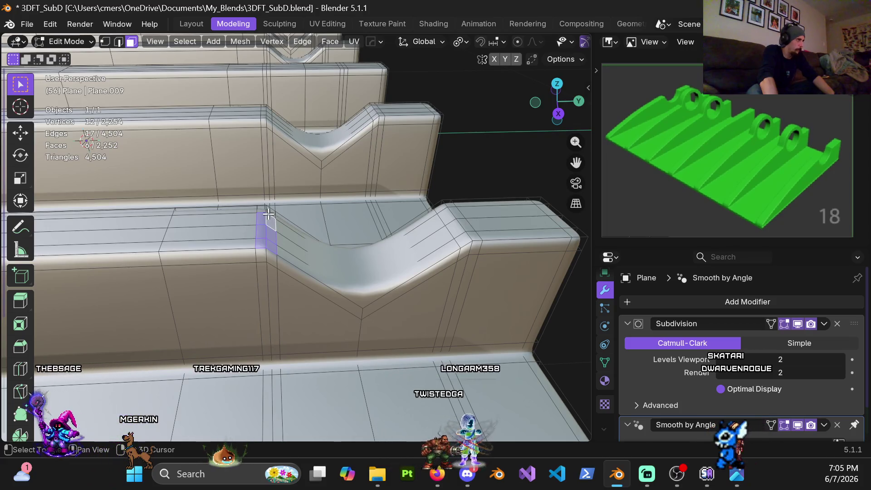
left_click(263, 213, "shift")
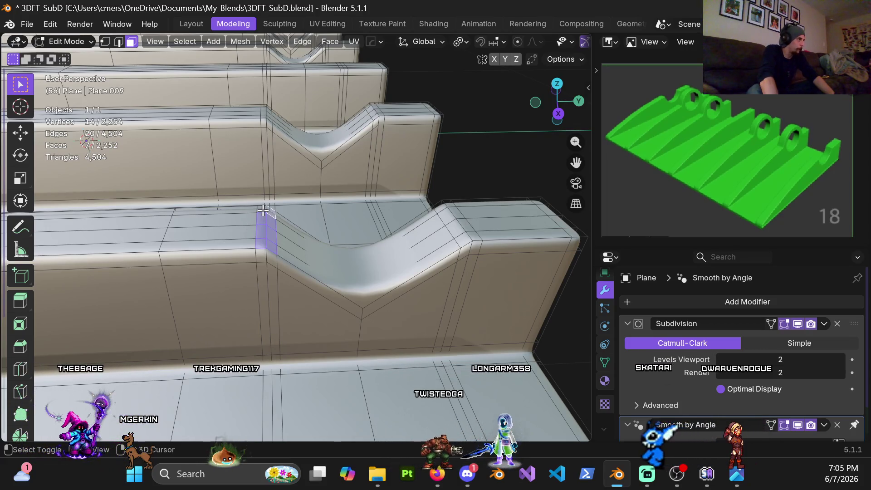
middle_click_drag(331, 239, 274, 221)
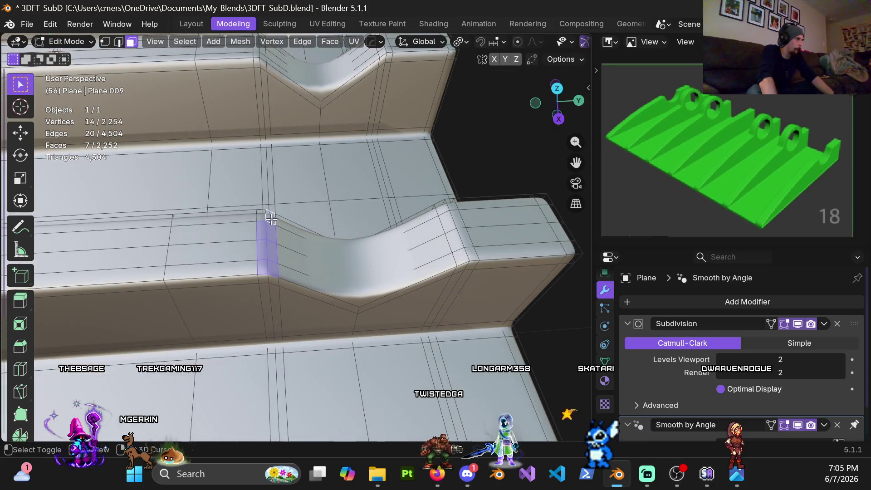
left_click(291, 243, "shift")
scroll(292, 243, "down", 6)
middle_click_drag(299, 227, 313, 211)
scroll(313, 211, "up", 4)
scroll(313, 211, "down", 2)
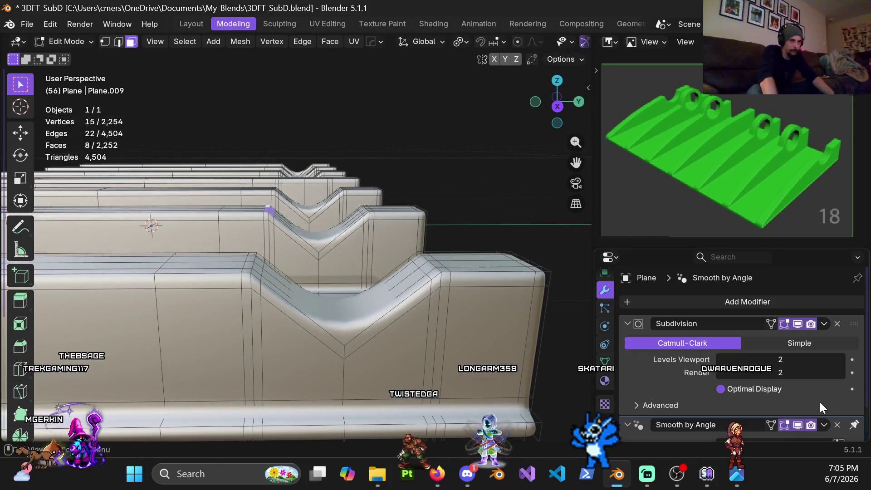
Set the Subdivision modifier's viewport level to 0.
left_click(782, 358)
type("0")
key("Return")
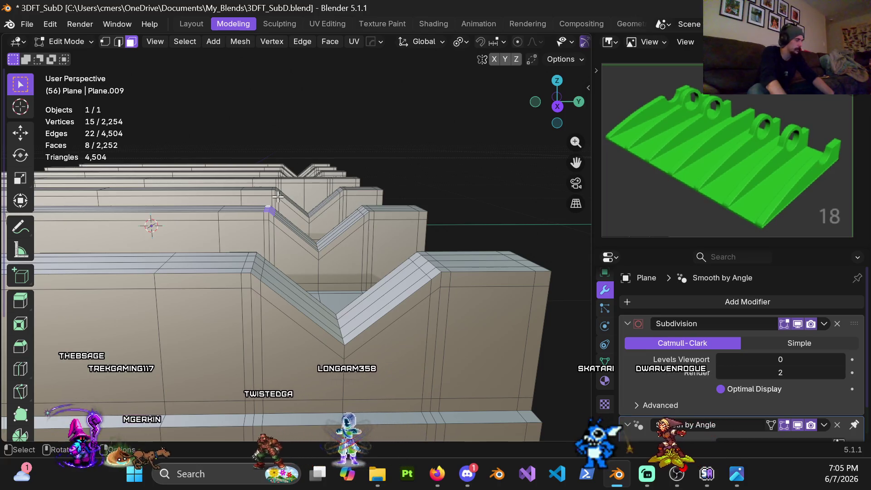
Inspect the unsmoothed cage's sharp notch in Right Orthographic, then orbit back to perspective.
key("KP_3")
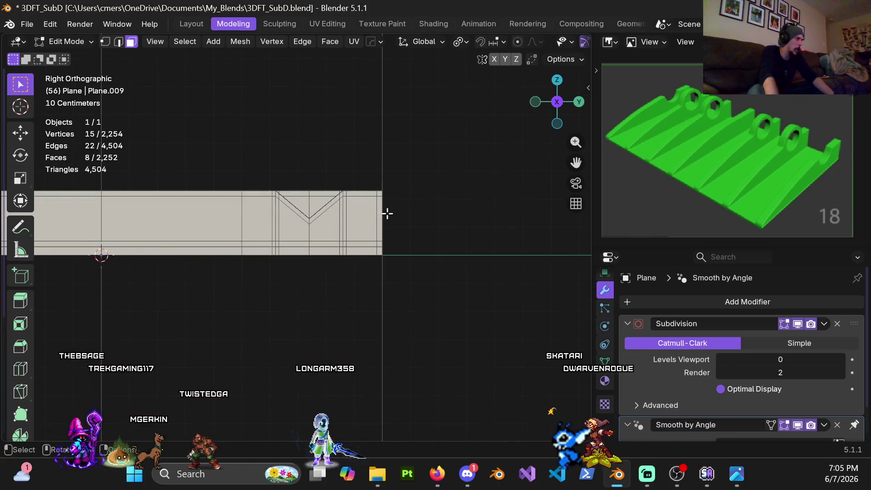
scroll(352, 208, "up", 3)
middle_click_drag(342, 192, 342, 226, "shift")
middle_click_drag(312, 189, 330, 245, "shift")
scroll(330, 245, "up", 3)
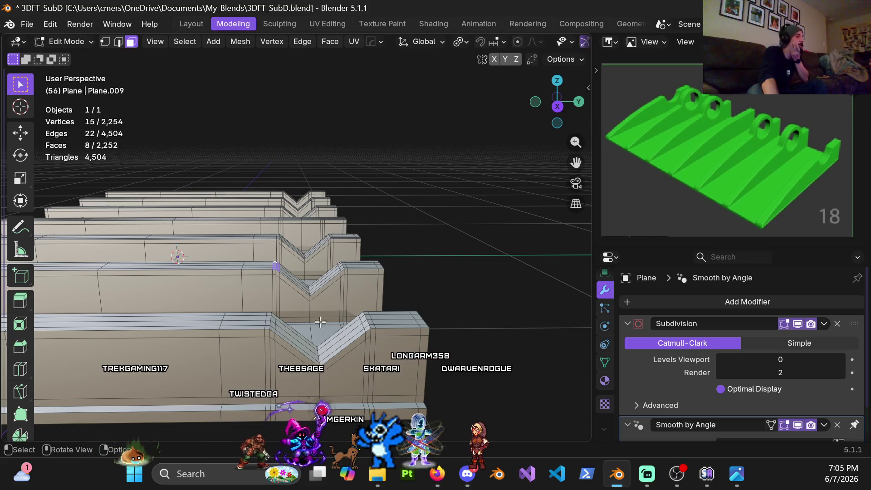
middle_click_drag(328, 300, 324, 335)
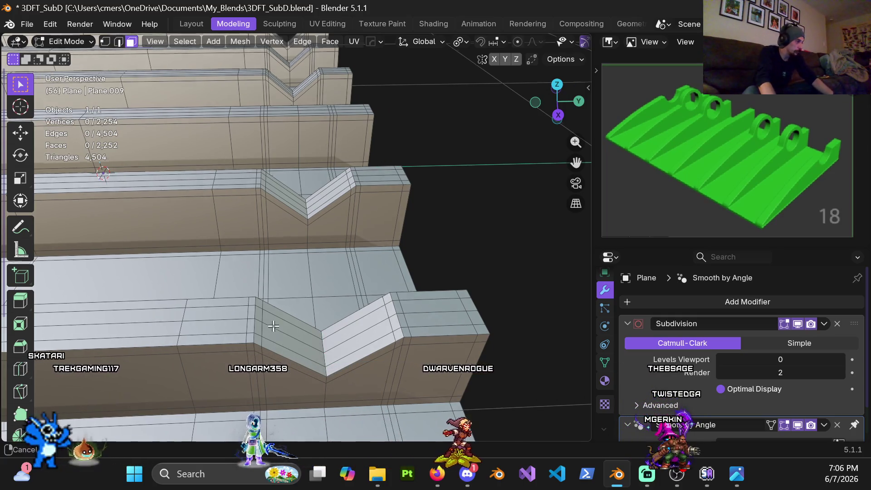
Select the faces of both slopes of the notch's V strip and view them in Right Orthographic.
scroll(267, 278, "up", 2)
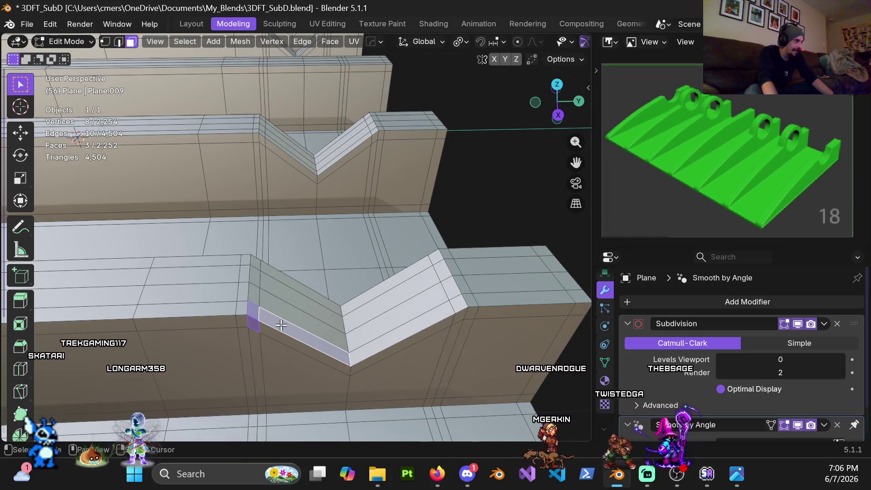
left_click(264, 284, "shift")
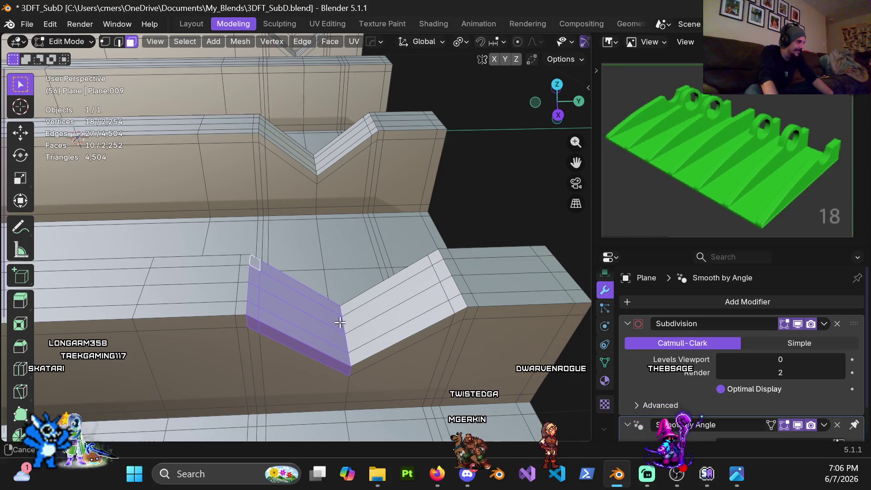
middle_click_drag(343, 323, 275, 278, "shift")
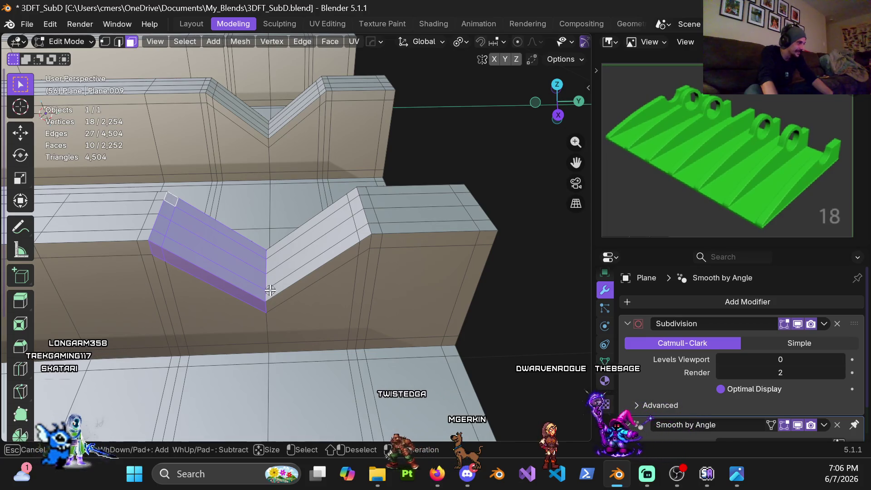
left_click_drag(272, 280, 272, 290)
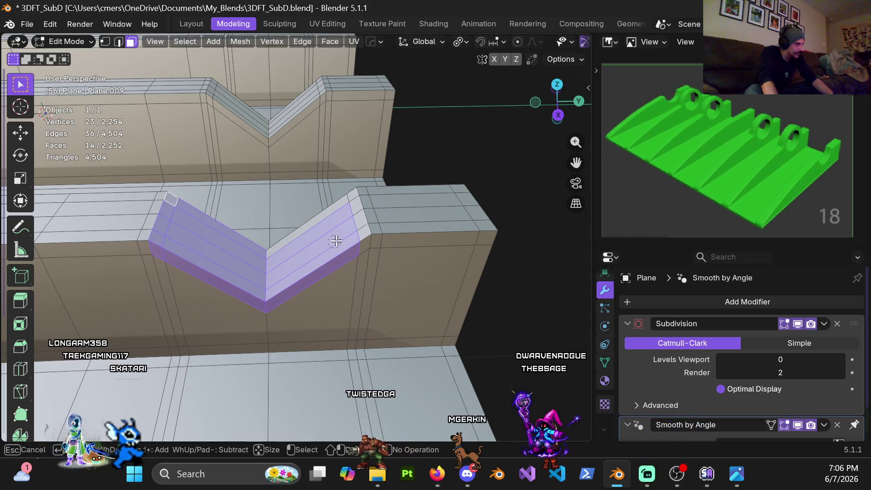
left_click_drag(353, 220, 344, 211)
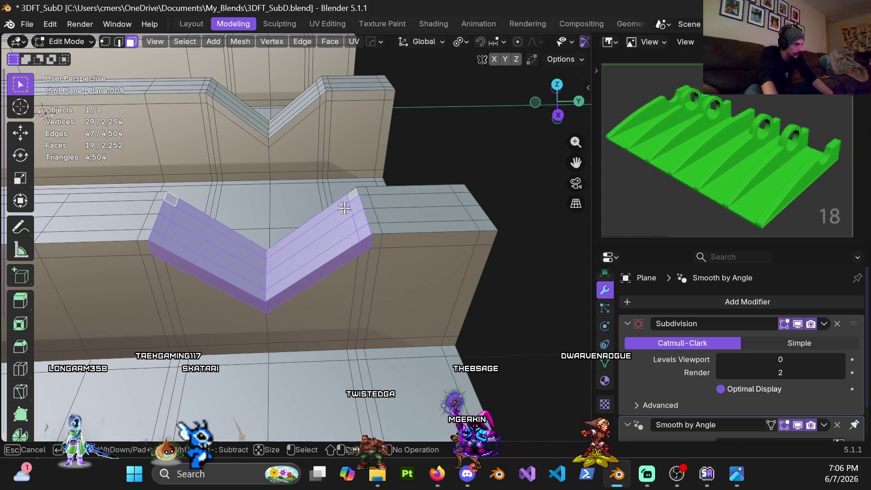
mouse_move(346, 209)
middle_mouse_down()
mouse_move(369, 272)
mouse_move(380, 277)
mouse_move(312, 277)
mouse_move(394, 256)
middle_mouse_up()
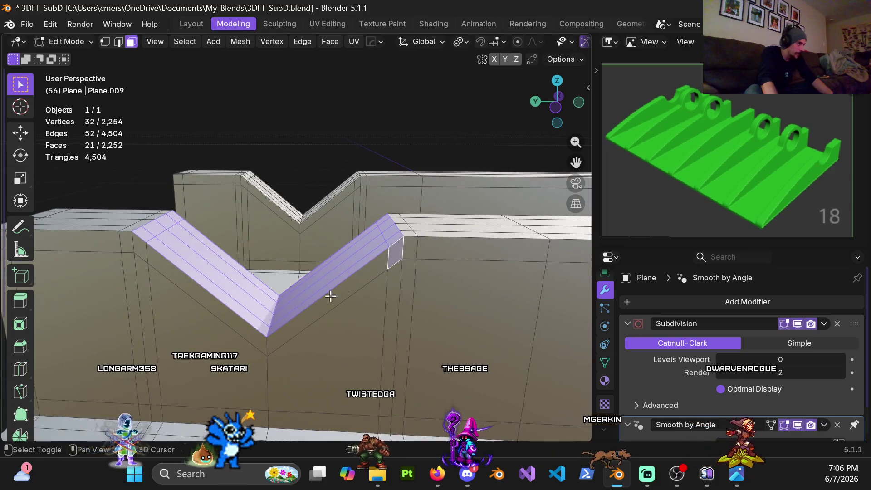
left_click_drag(288, 326, 154, 252)
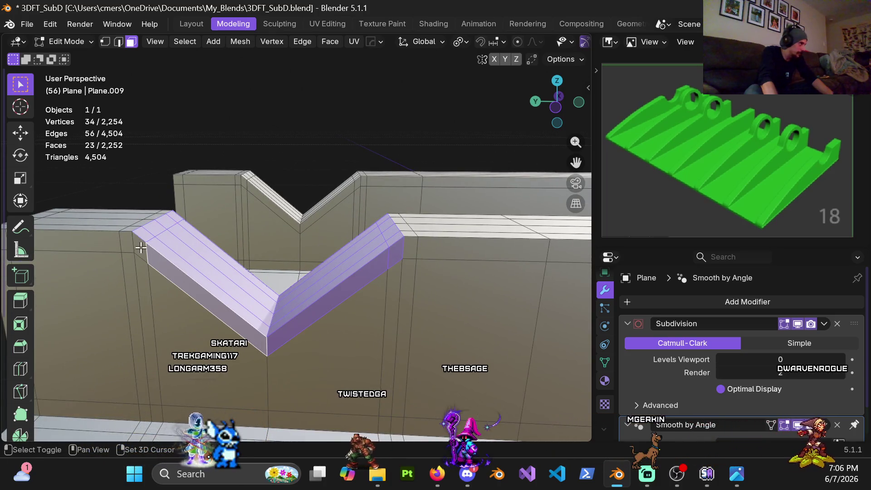
left_click(140, 247, "shift")
mouse_move(146, 263)
middle_mouse_down()
mouse_move(281, 278)
mouse_move(149, 286)
mouse_move(220, 300)
mouse_move(197, 273)
middle_mouse_up()
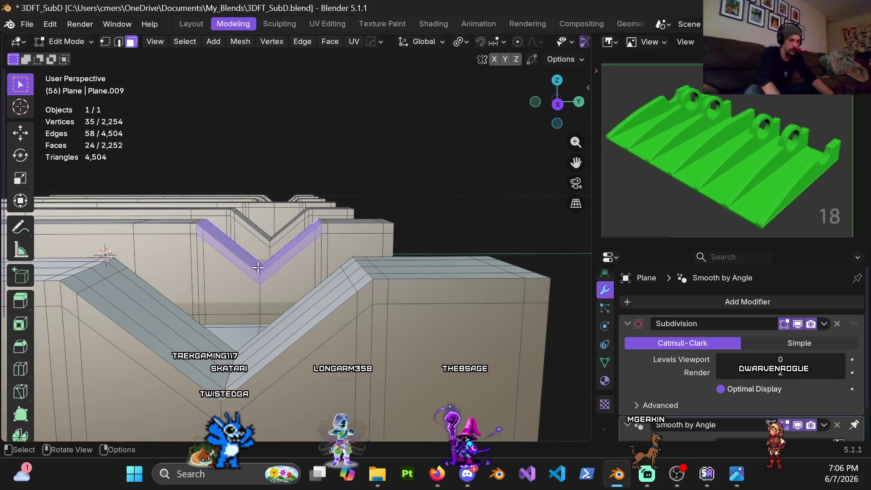
key("KP_3")
middle_click_drag(231, 240, 253, 249, "shift")
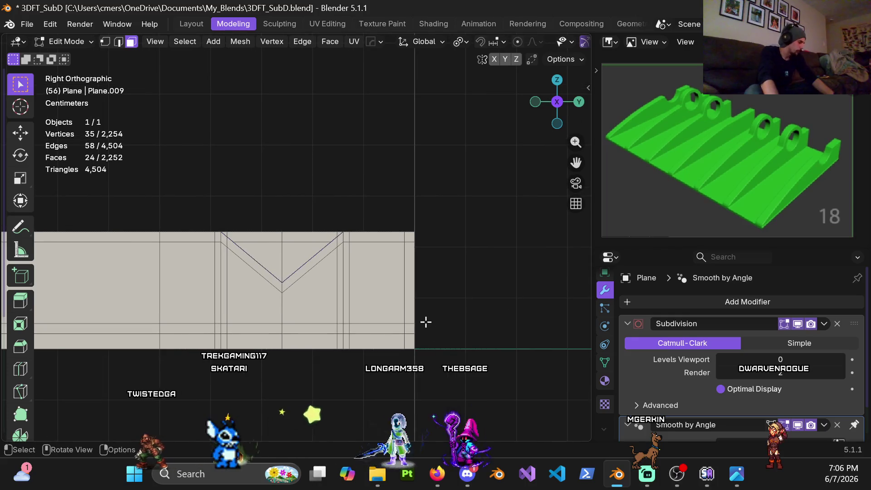
Duplicate the V faces, raise them 0.15 m, rotate 180°, then lower 0.08 m onto the ridge.
key("shift+d")
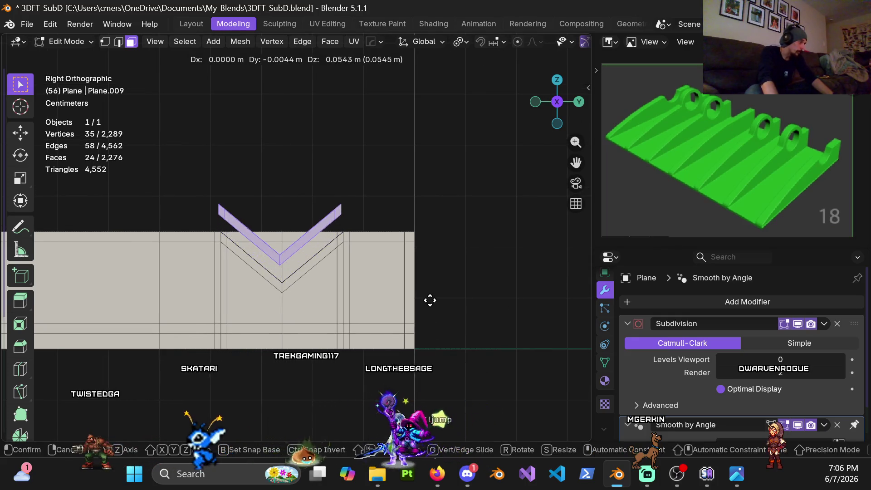
key("z")
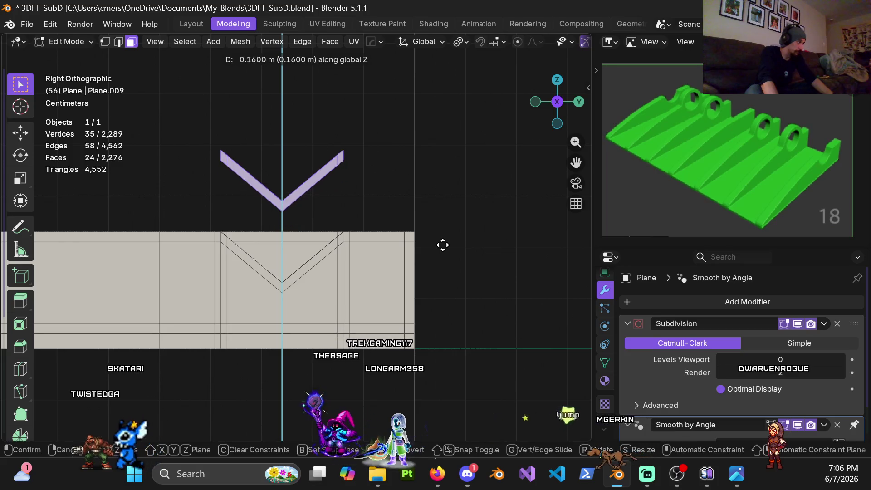
left_click(442, 251)
key("r")
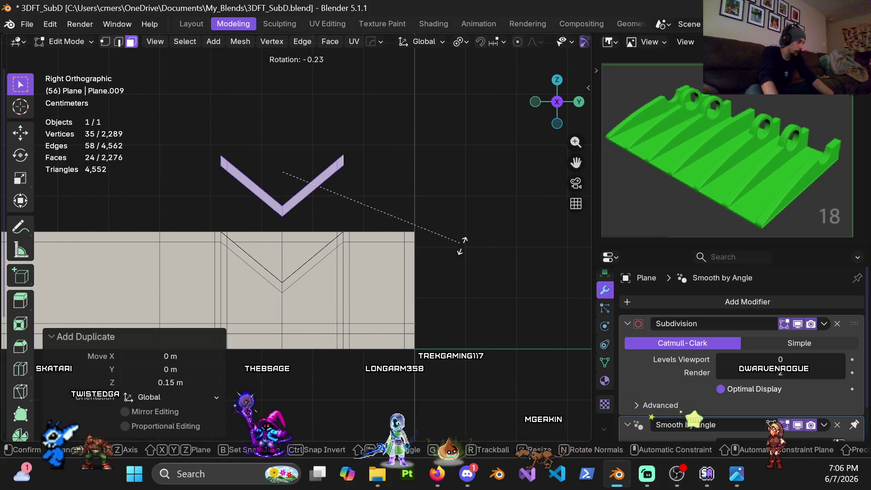
left_click(213, 142)
key("g")
key("z")
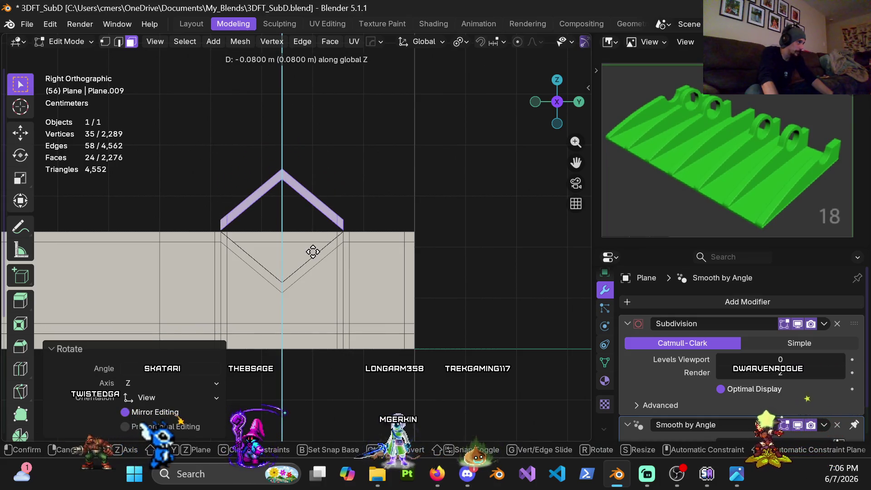
left_click(311, 249)
mouse_move(311, 249)
middle_mouse_down()
mouse_move(301, 239)
mouse_move(309, 268)
mouse_move(336, 245)
mouse_move(298, 231)
mouse_move(360, 238)
mouse_move(365, 259)
mouse_move(313, 302)
middle_mouse_up()
scroll(318, 256, "up", 6)
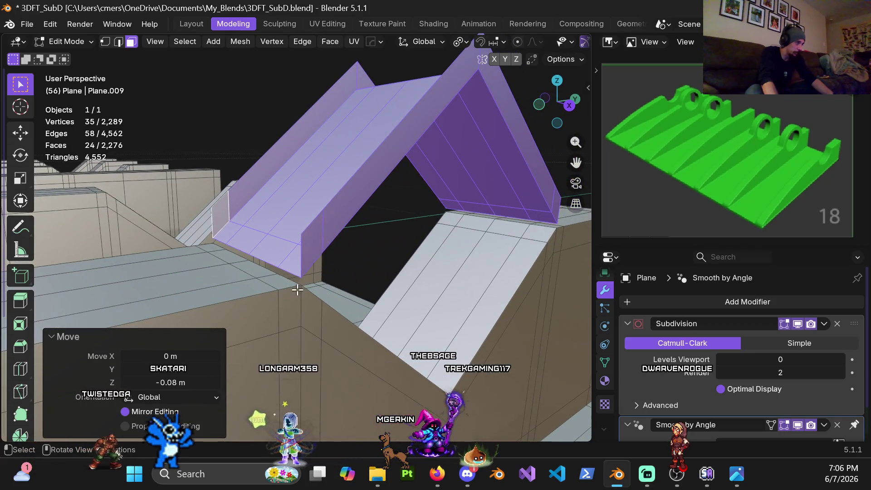